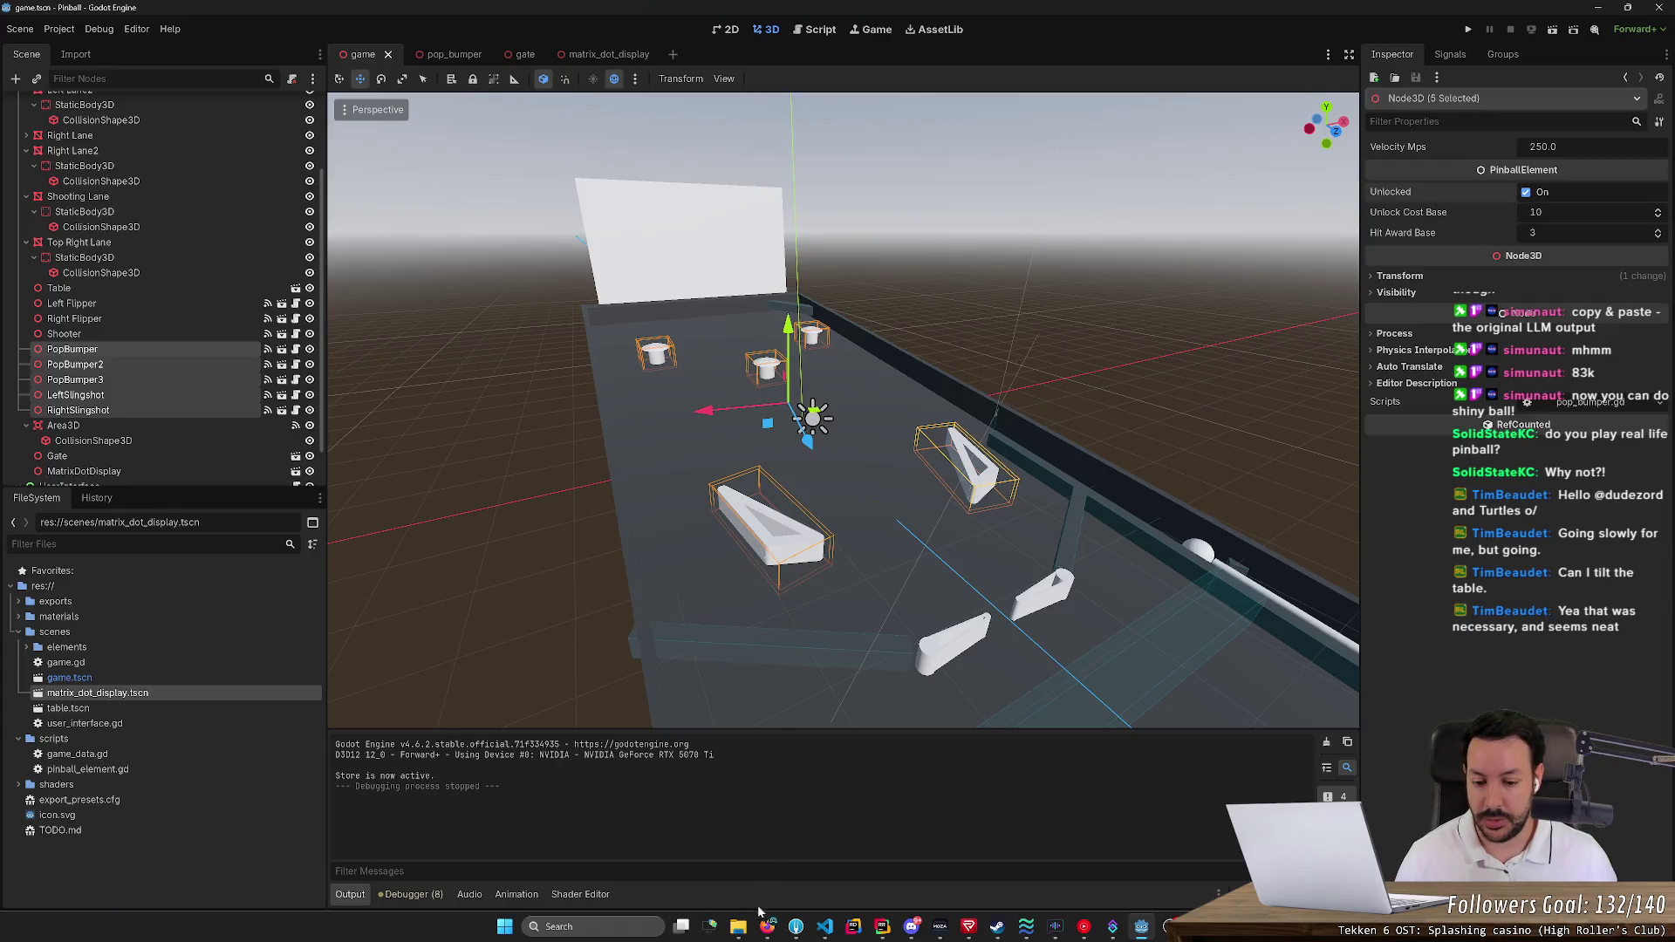
Fly the 3D view toward the white display panel, then bring up Firefox's SubViewport-as-texture docs
mouse_move(767, 927)
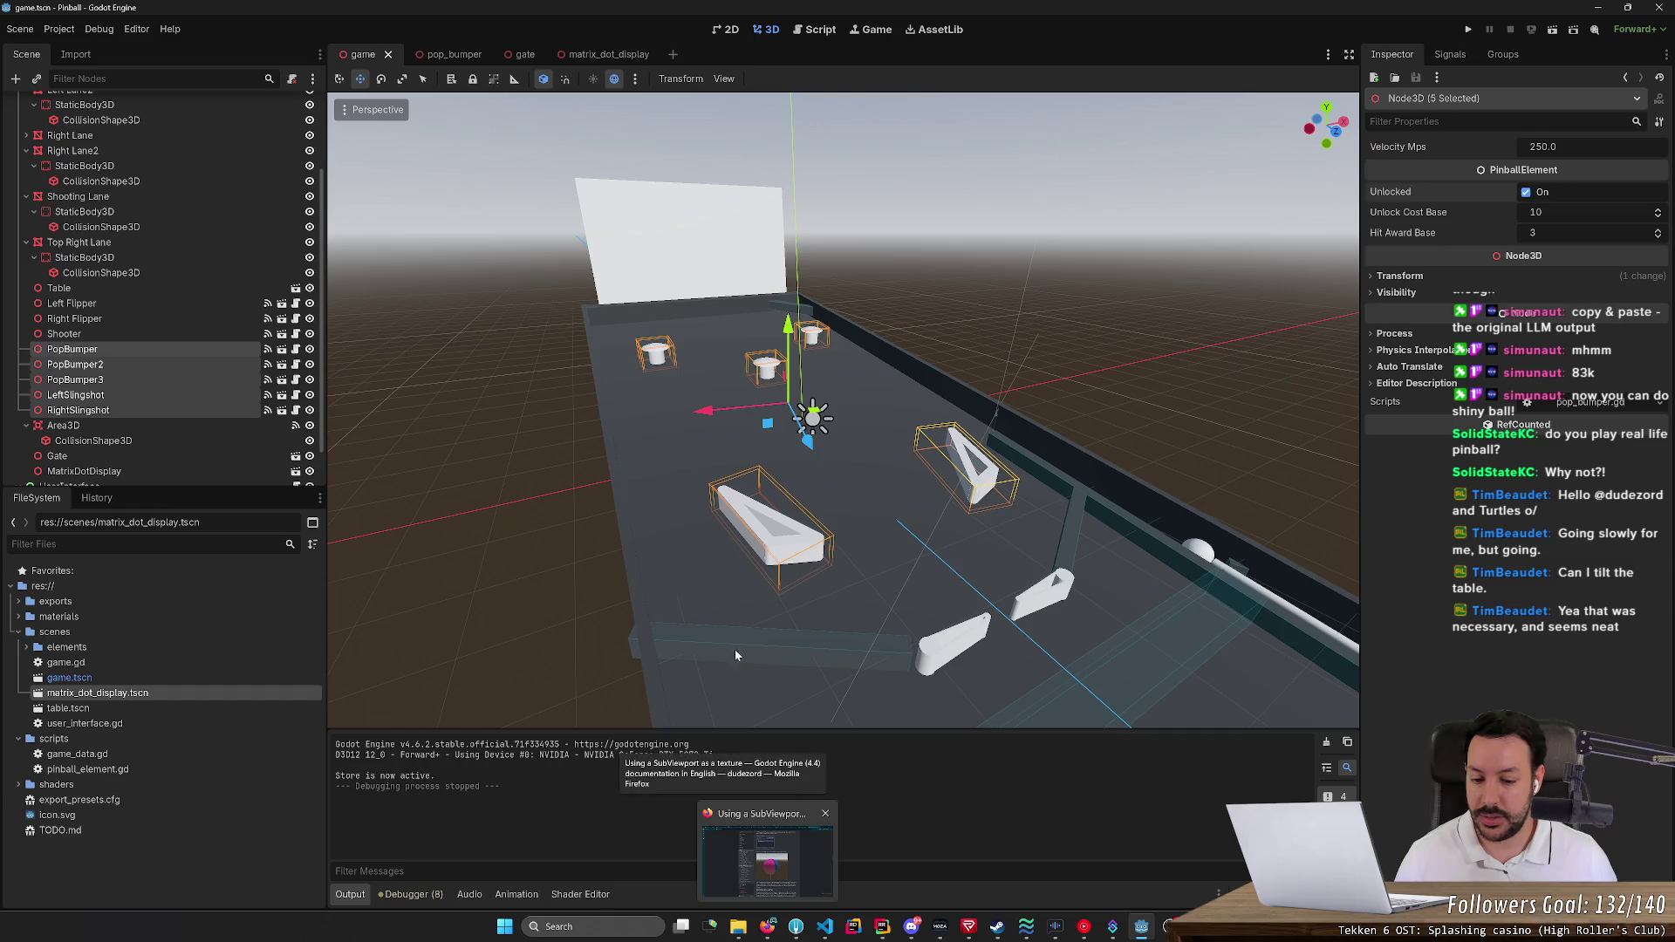
scroll(734, 649, "down", 3)
key("w")
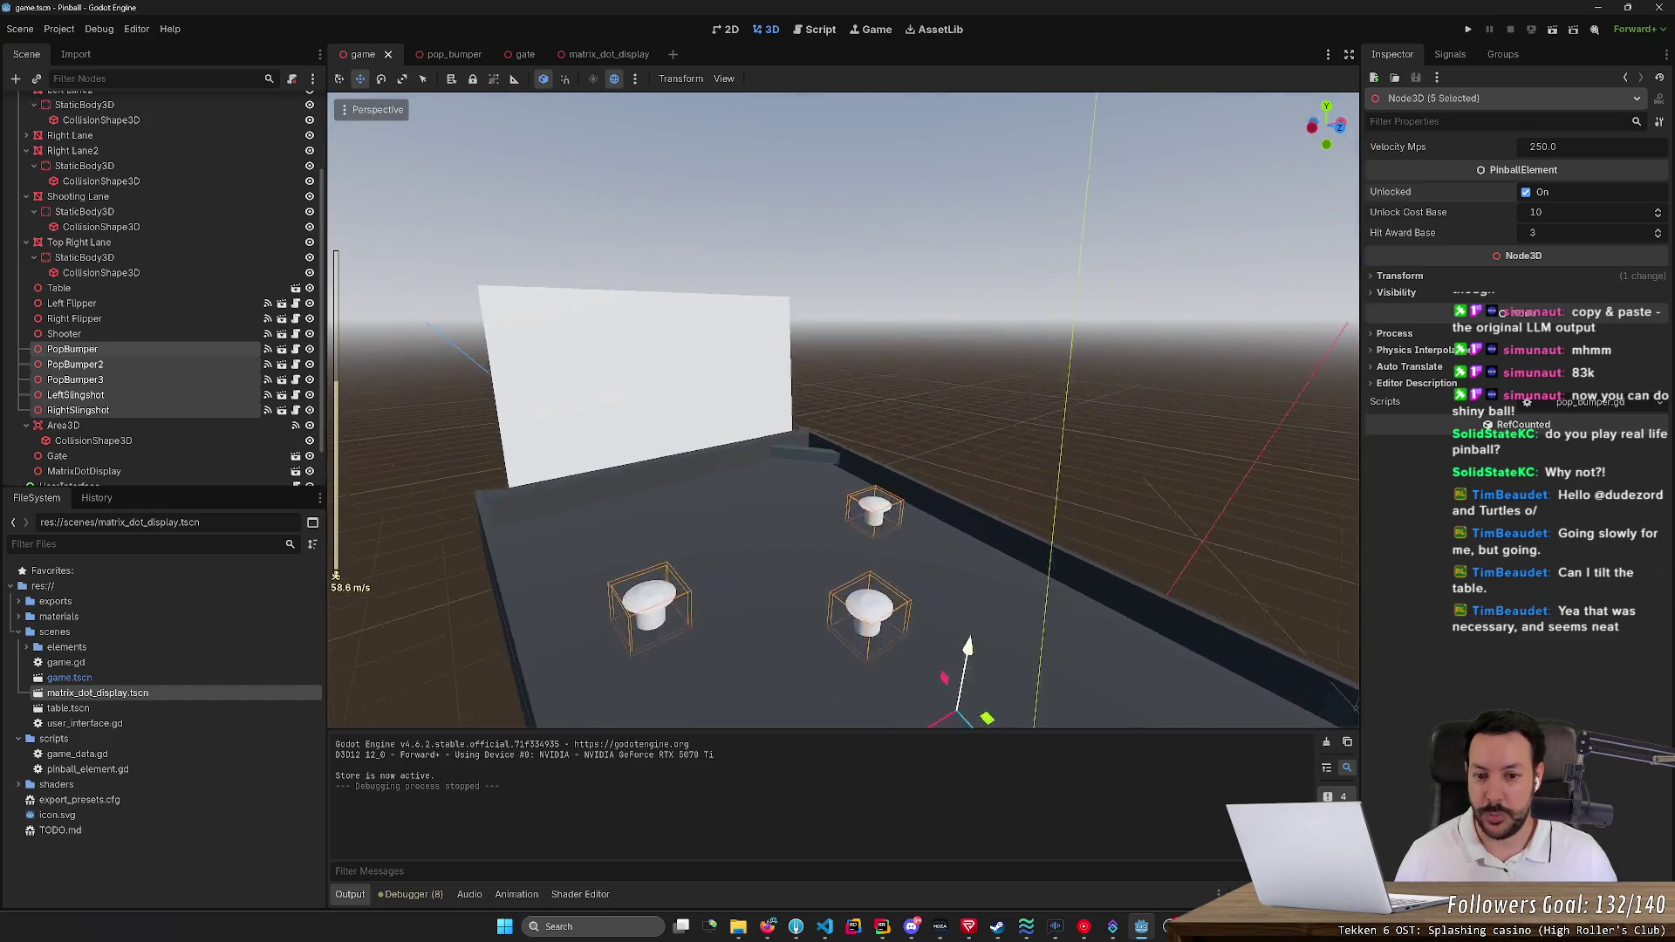
left_click(767, 926)
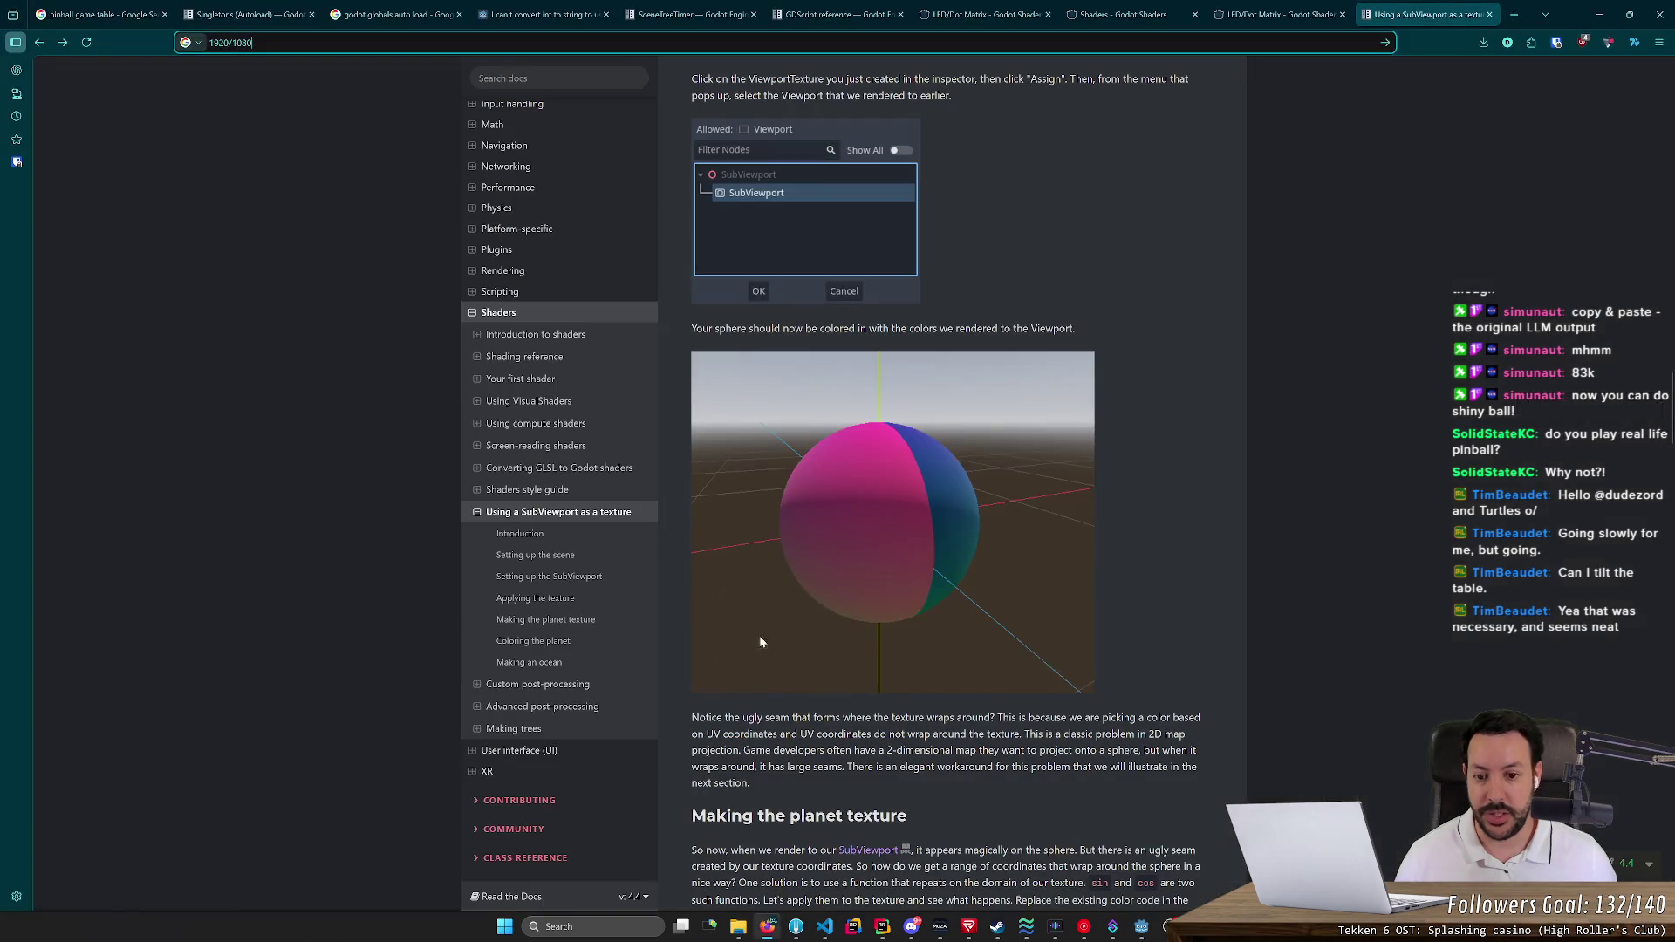
Search Google for 'dot matrix pinball' in a new browser tab
left_click(1322, 16)
left_click(1517, 12)
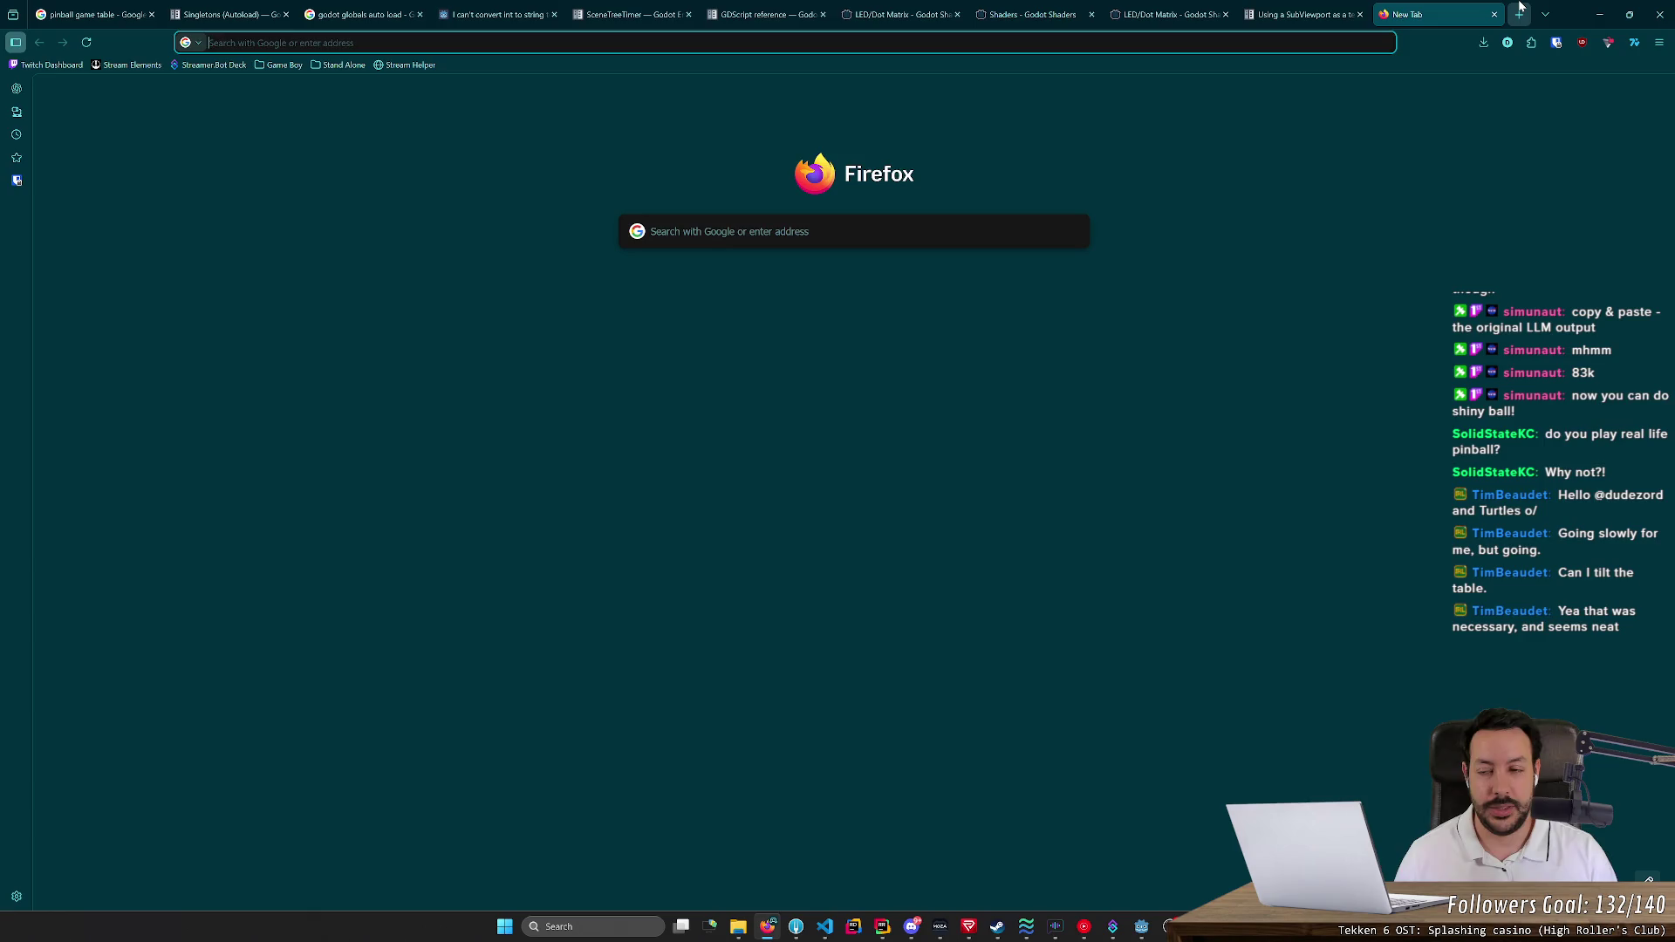
type("ledm")
key("BackSpace")
key("BackSpace")
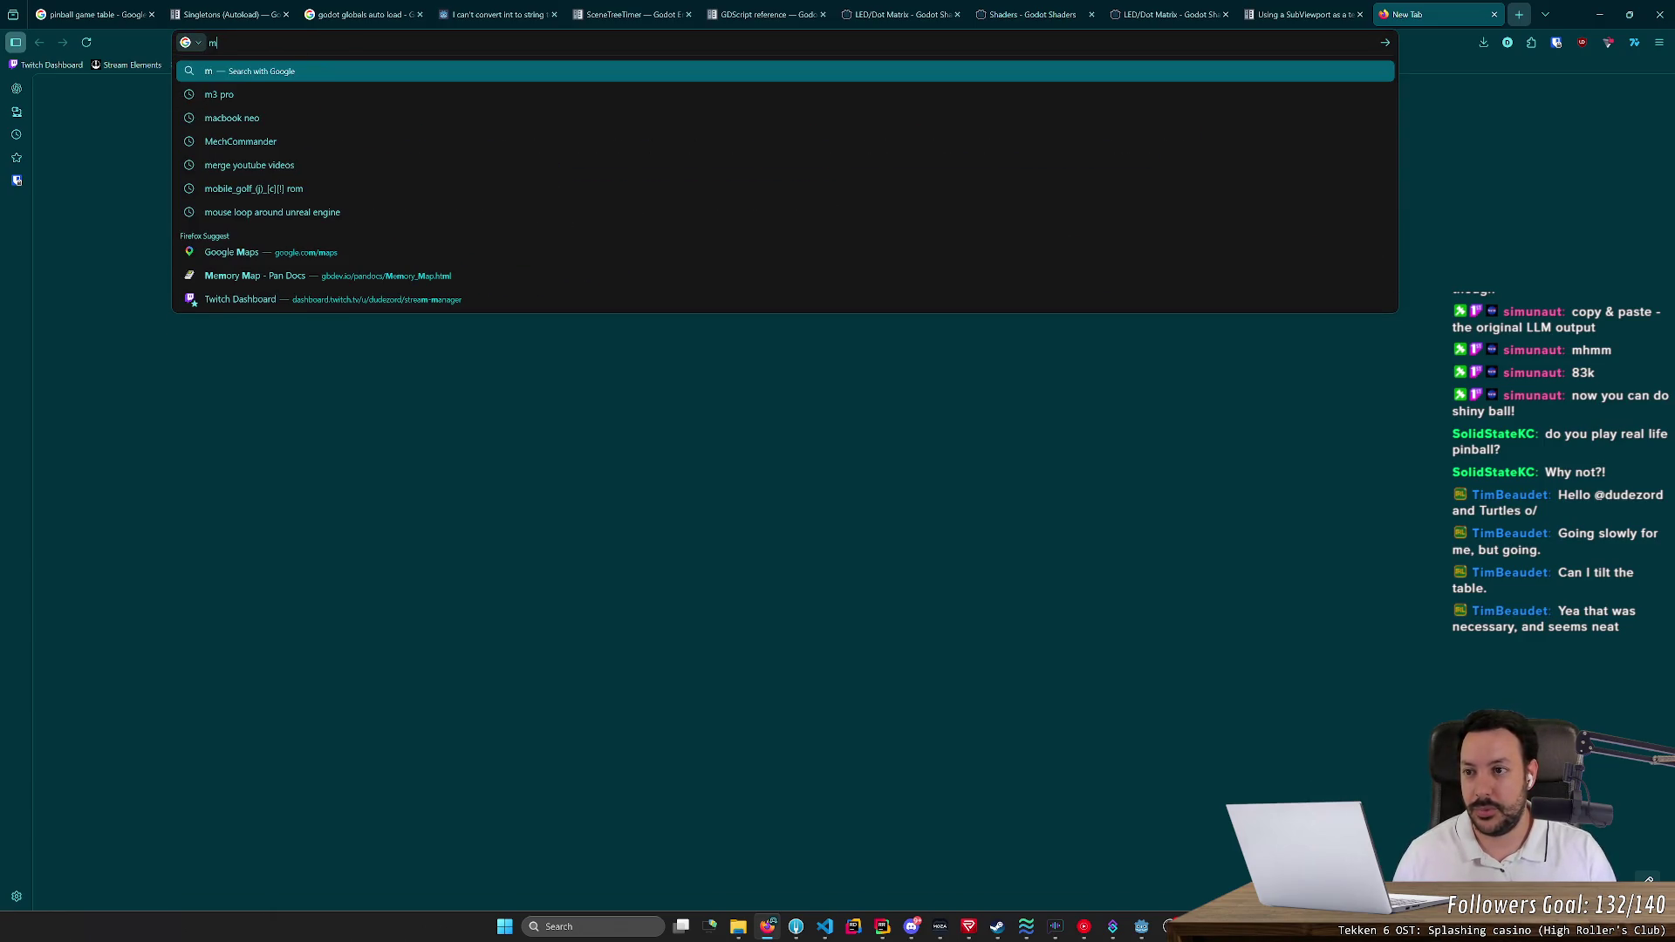
type("dot matri")
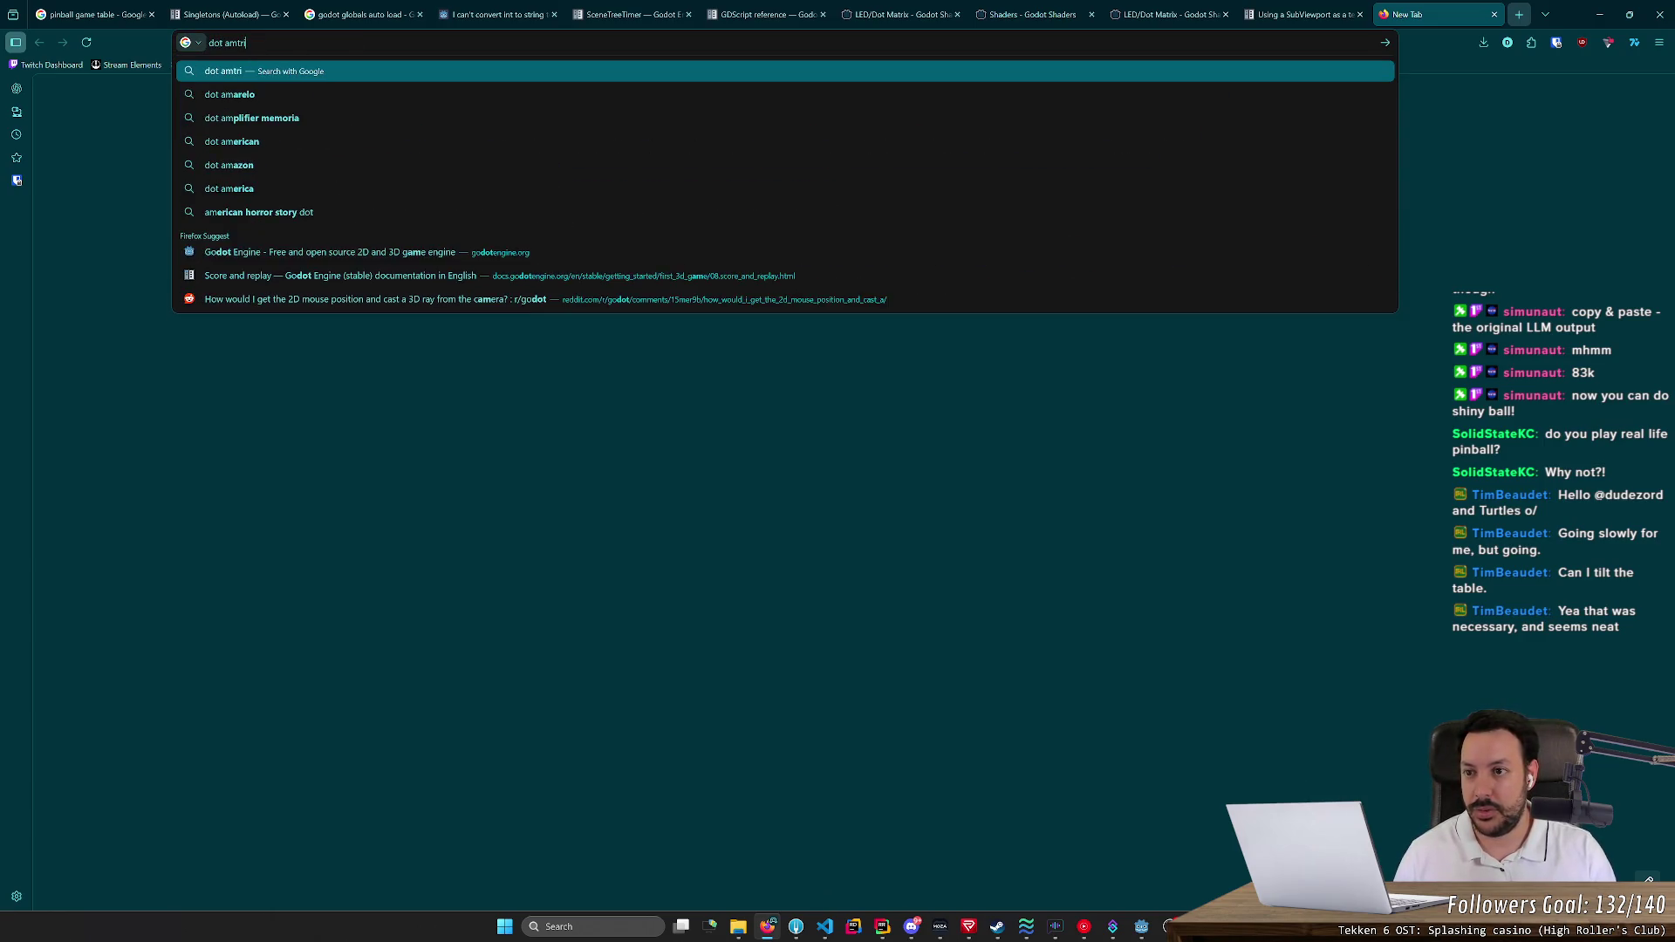
type("x pinball")
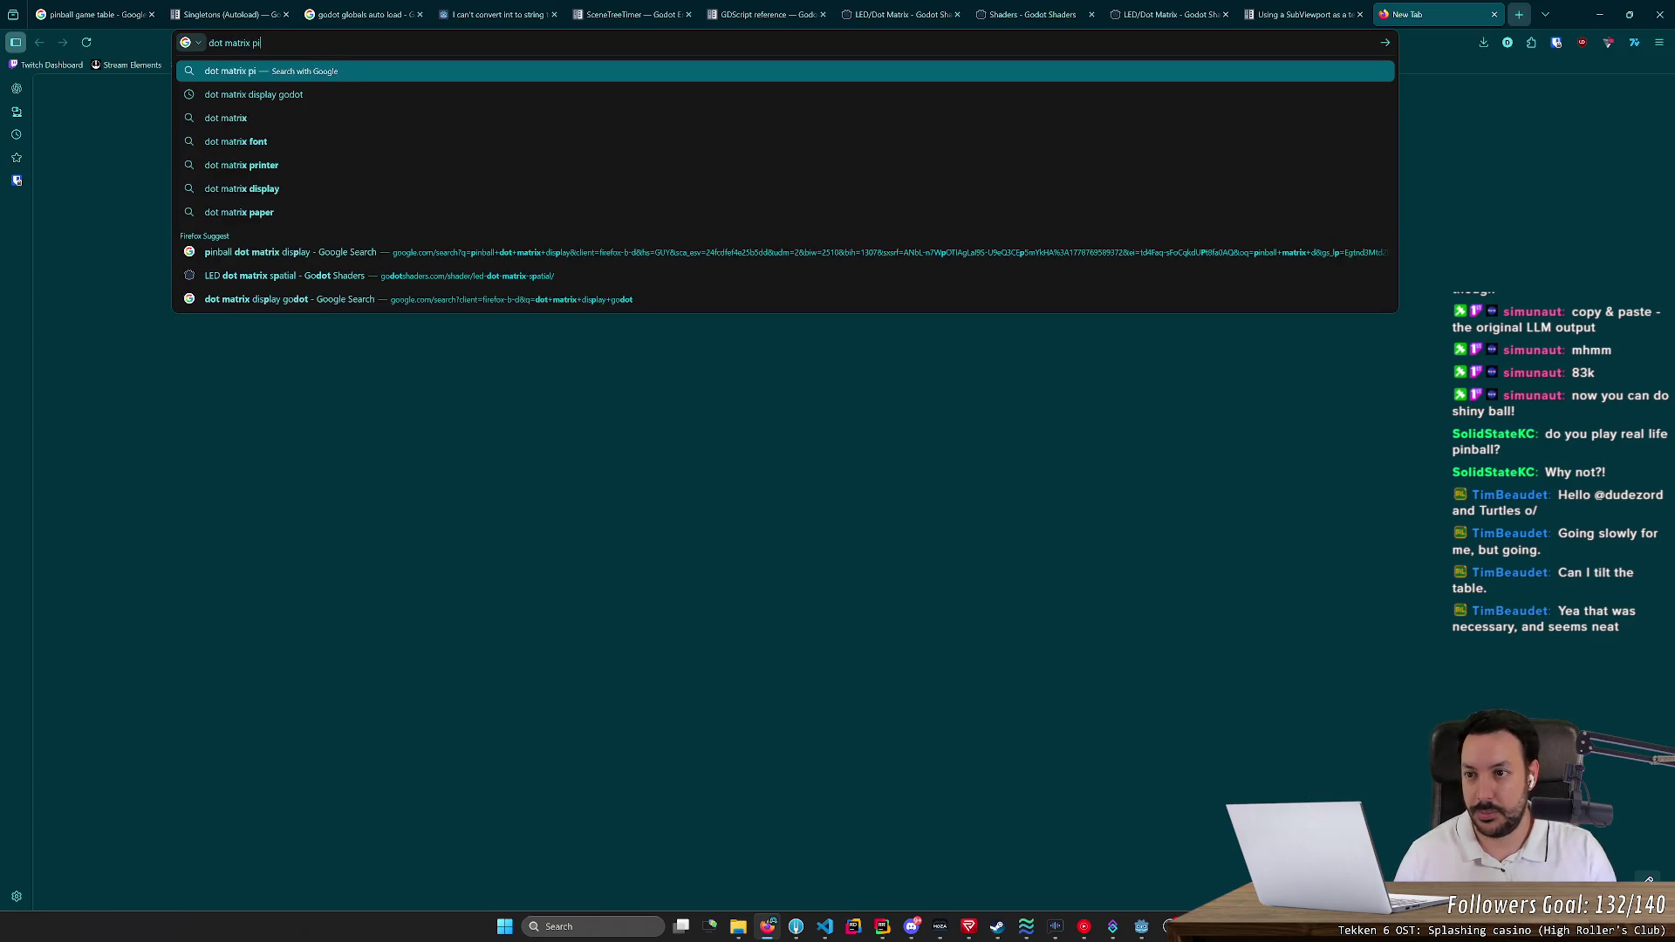
key("Return")
Preview the Giantdots dot matrix image among the image results, then return to Godot
left_click(276, 132)
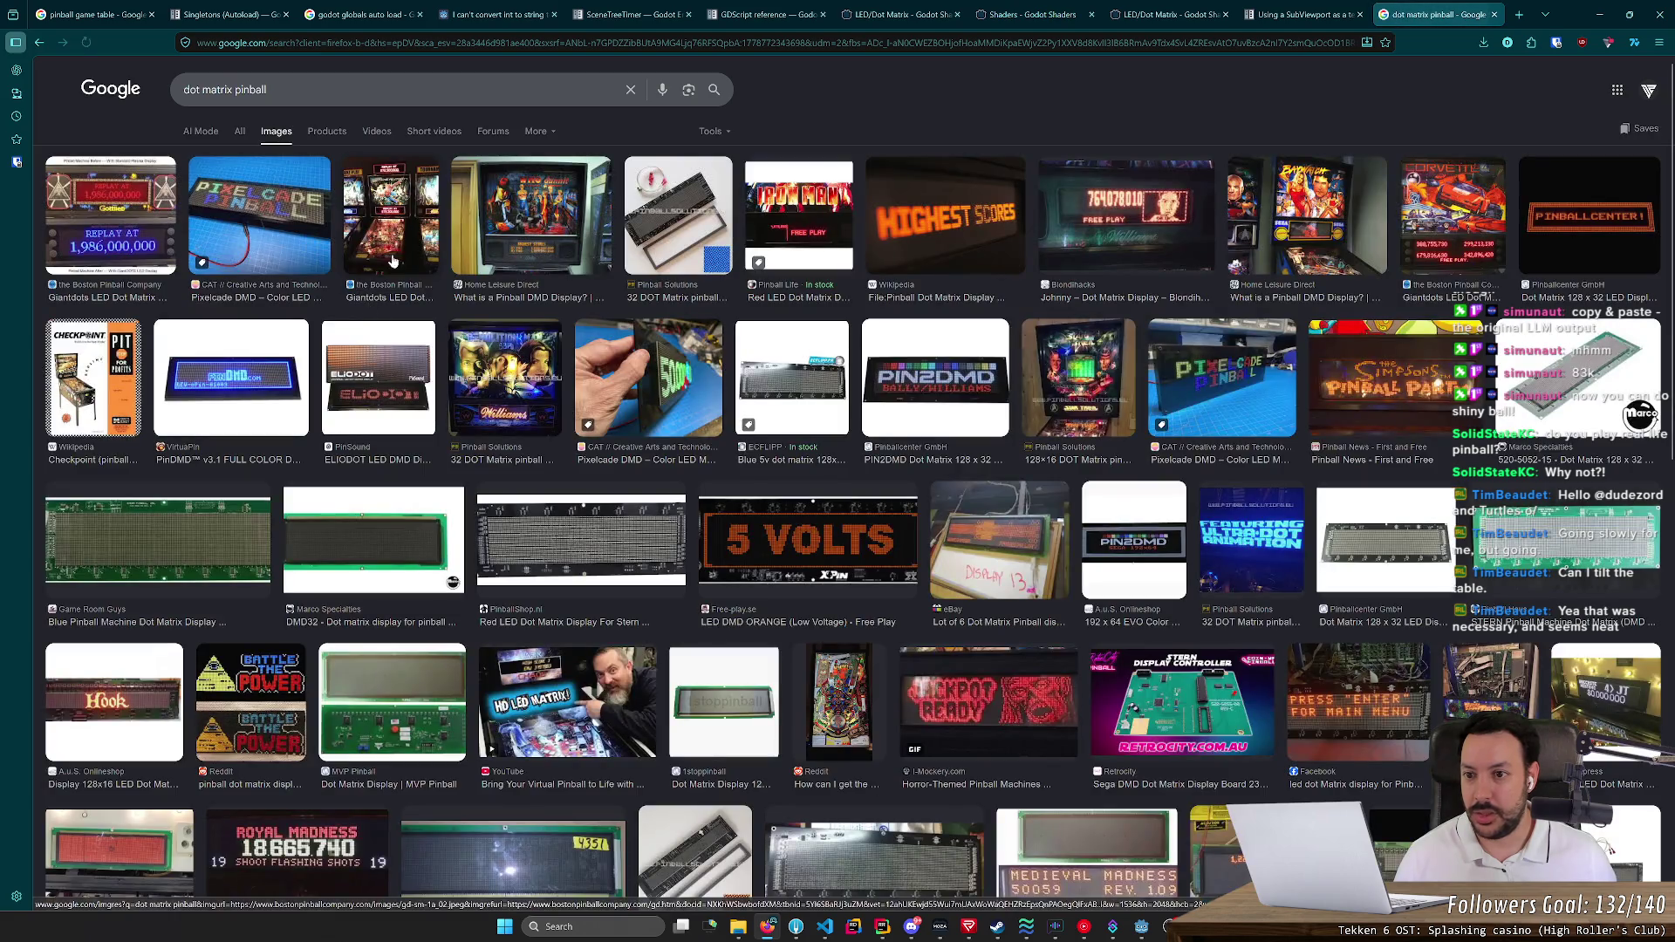
left_click(407, 234)
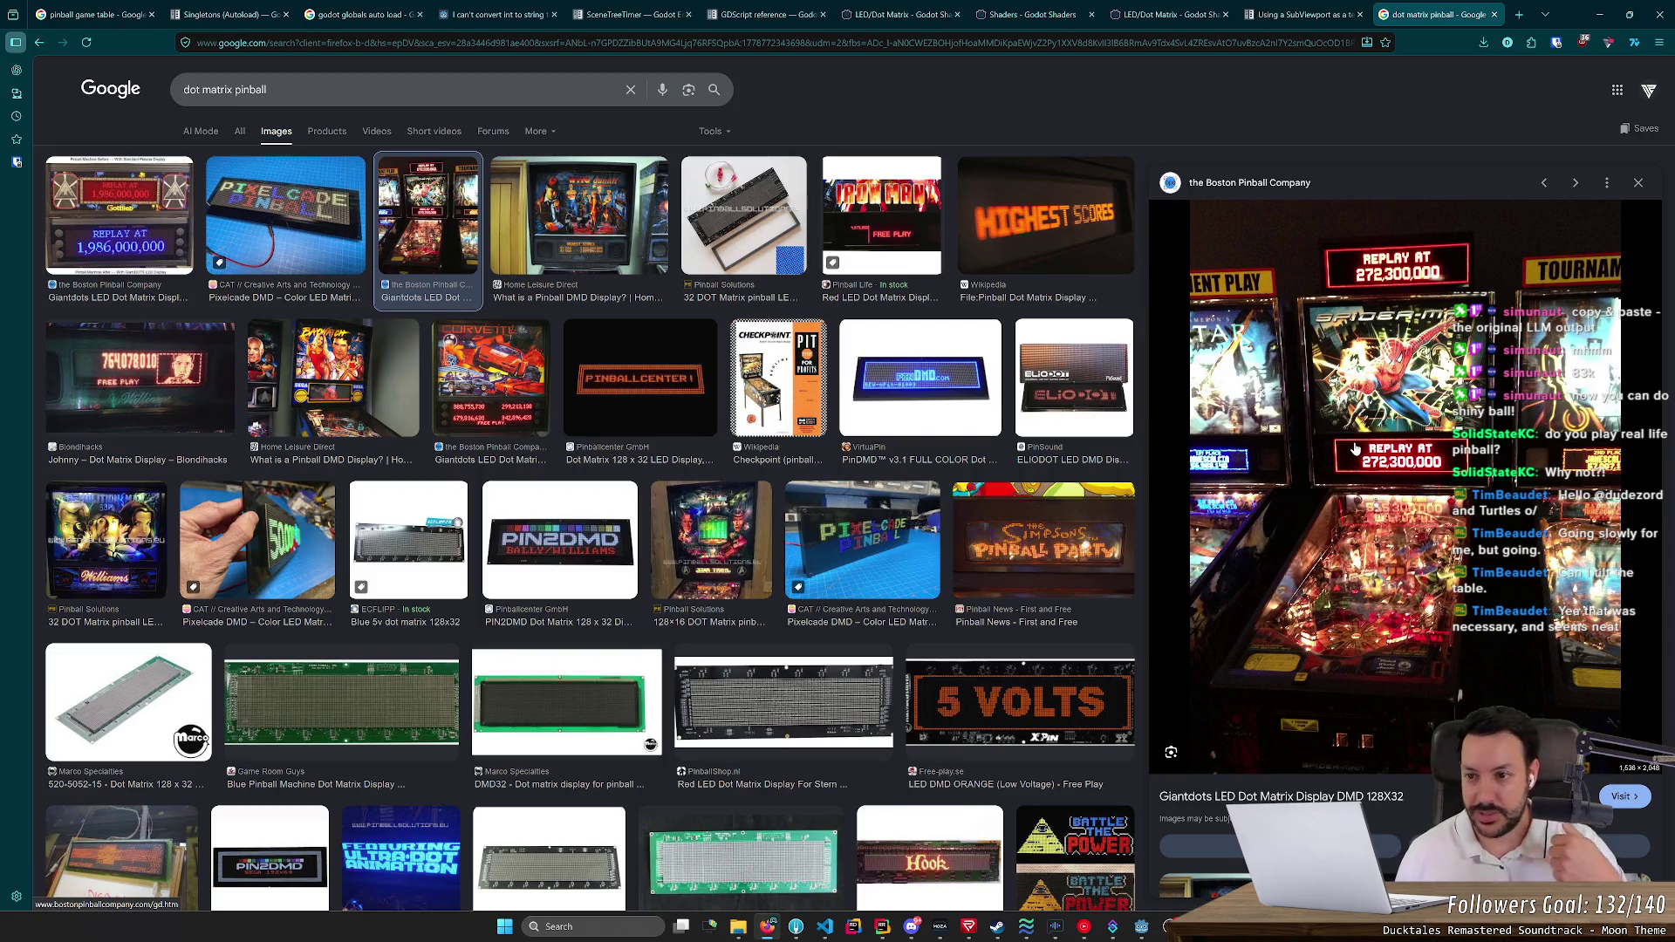
left_click(1594, 15)
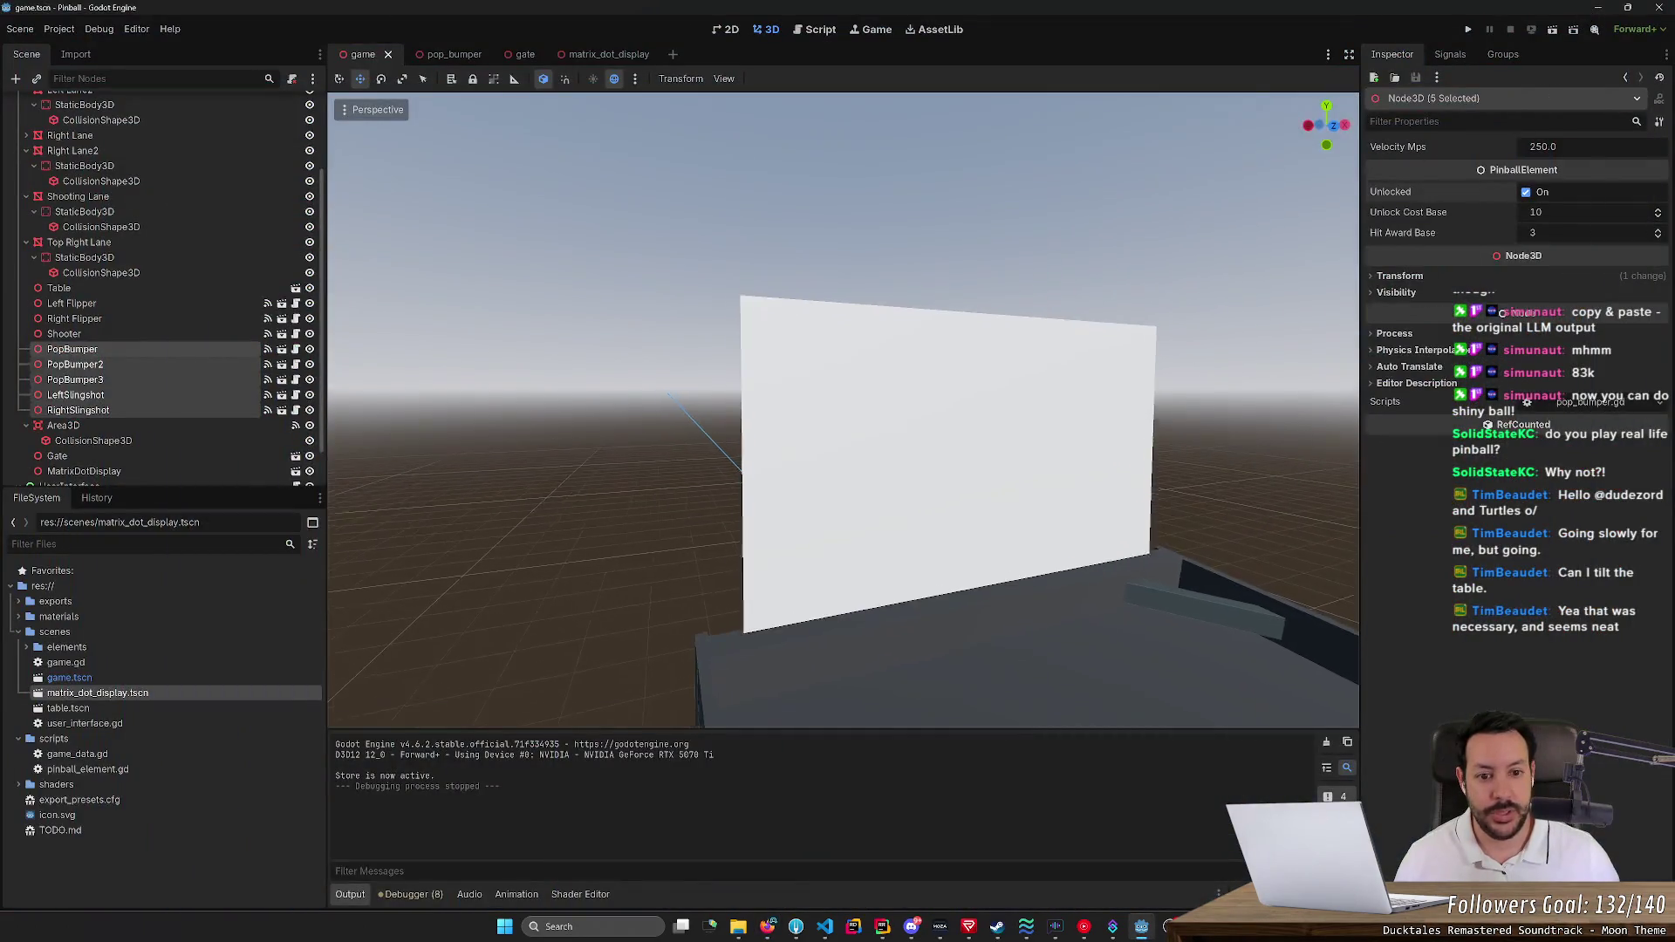
Switch to matrix_dot_display and orbit around its display plane and SubViewport camera
left_click_drag(1144, 314, 1100, 349)
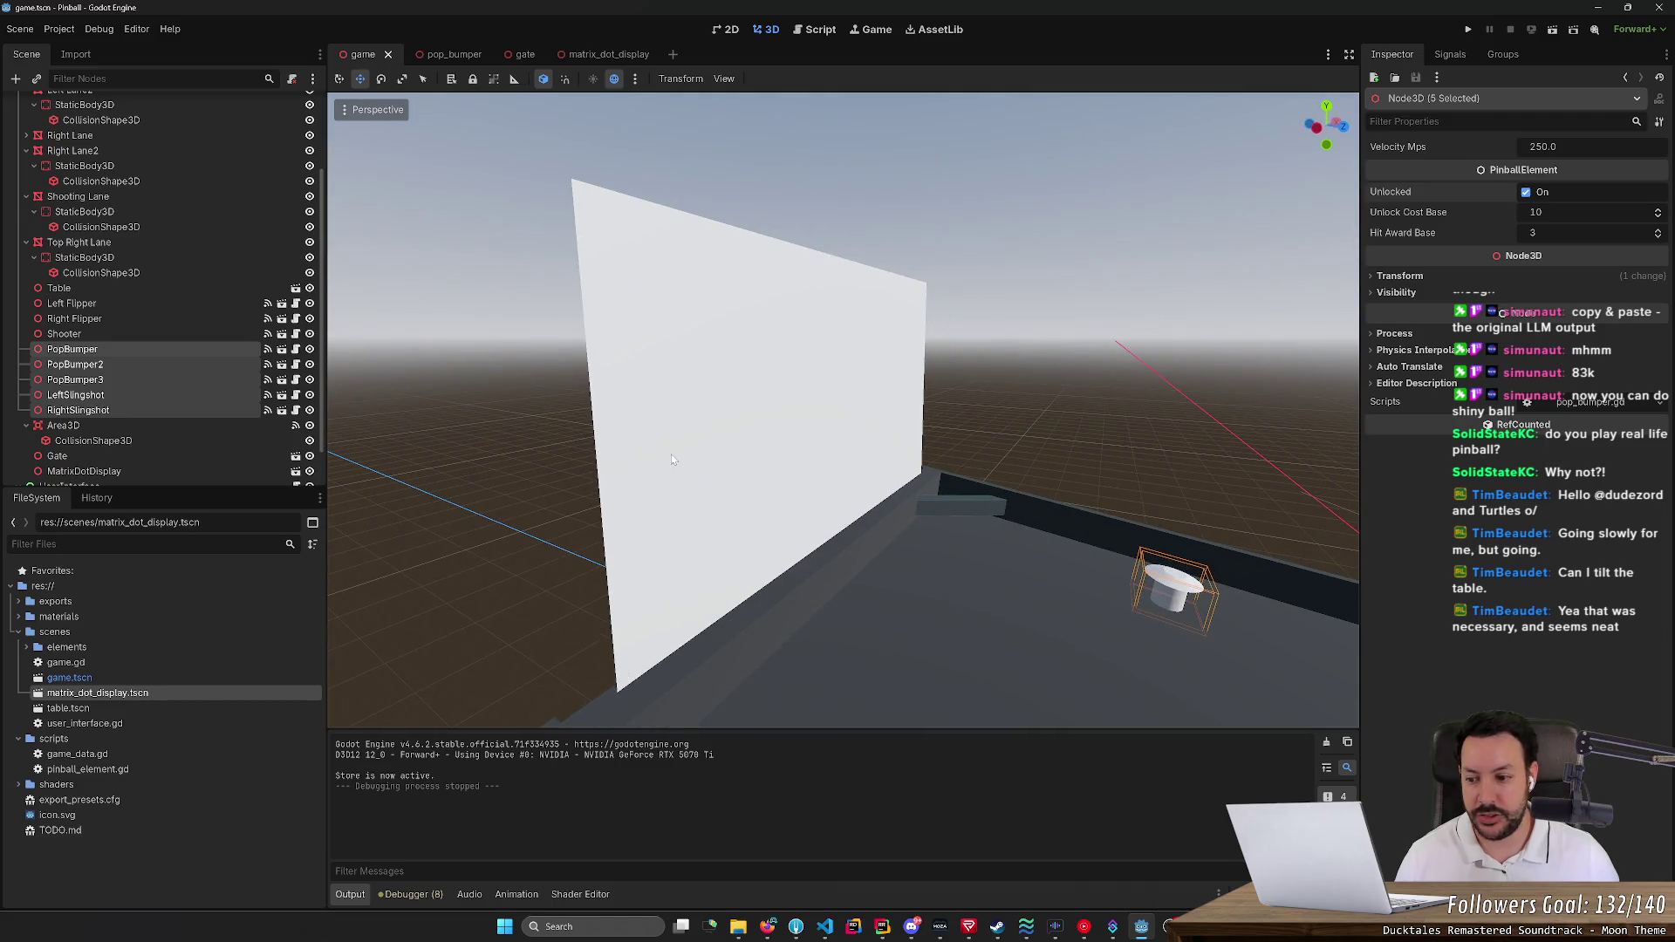
left_click(602, 54)
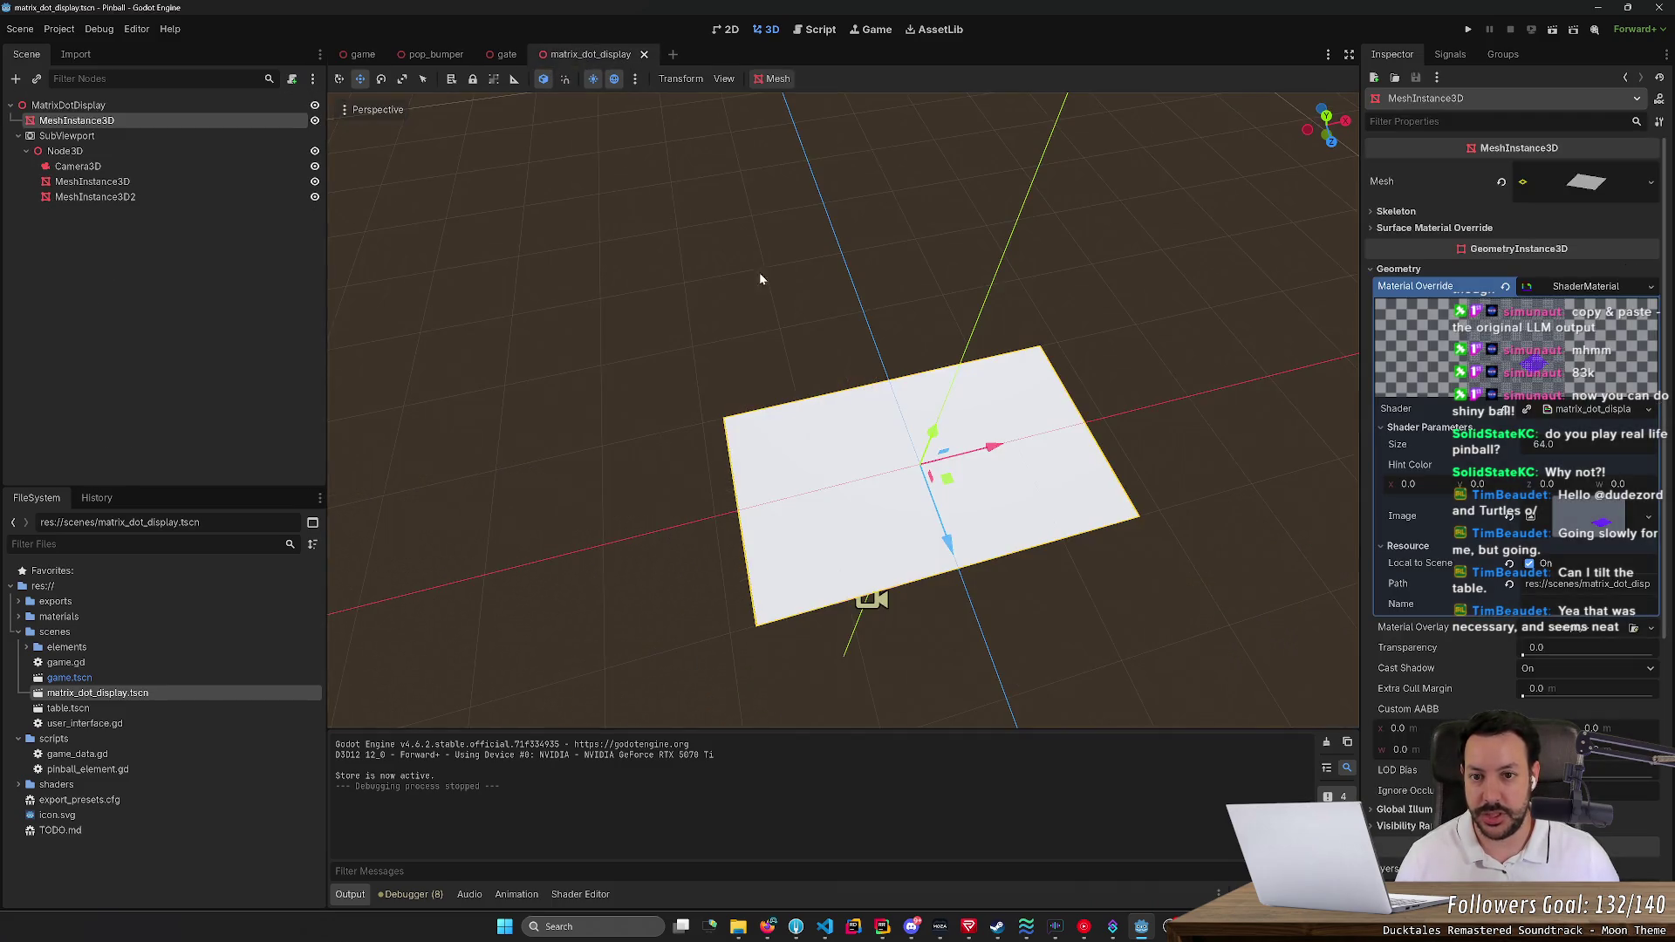
left_click_drag(759, 273, 812, 314)
mouse_move(844, 410)
left_mouse_down()
mouse_move(829, 453)
mouse_move(855, 450)
mouse_move(829, 436)
mouse_move(864, 419)
left_mouse_up()
key("f")
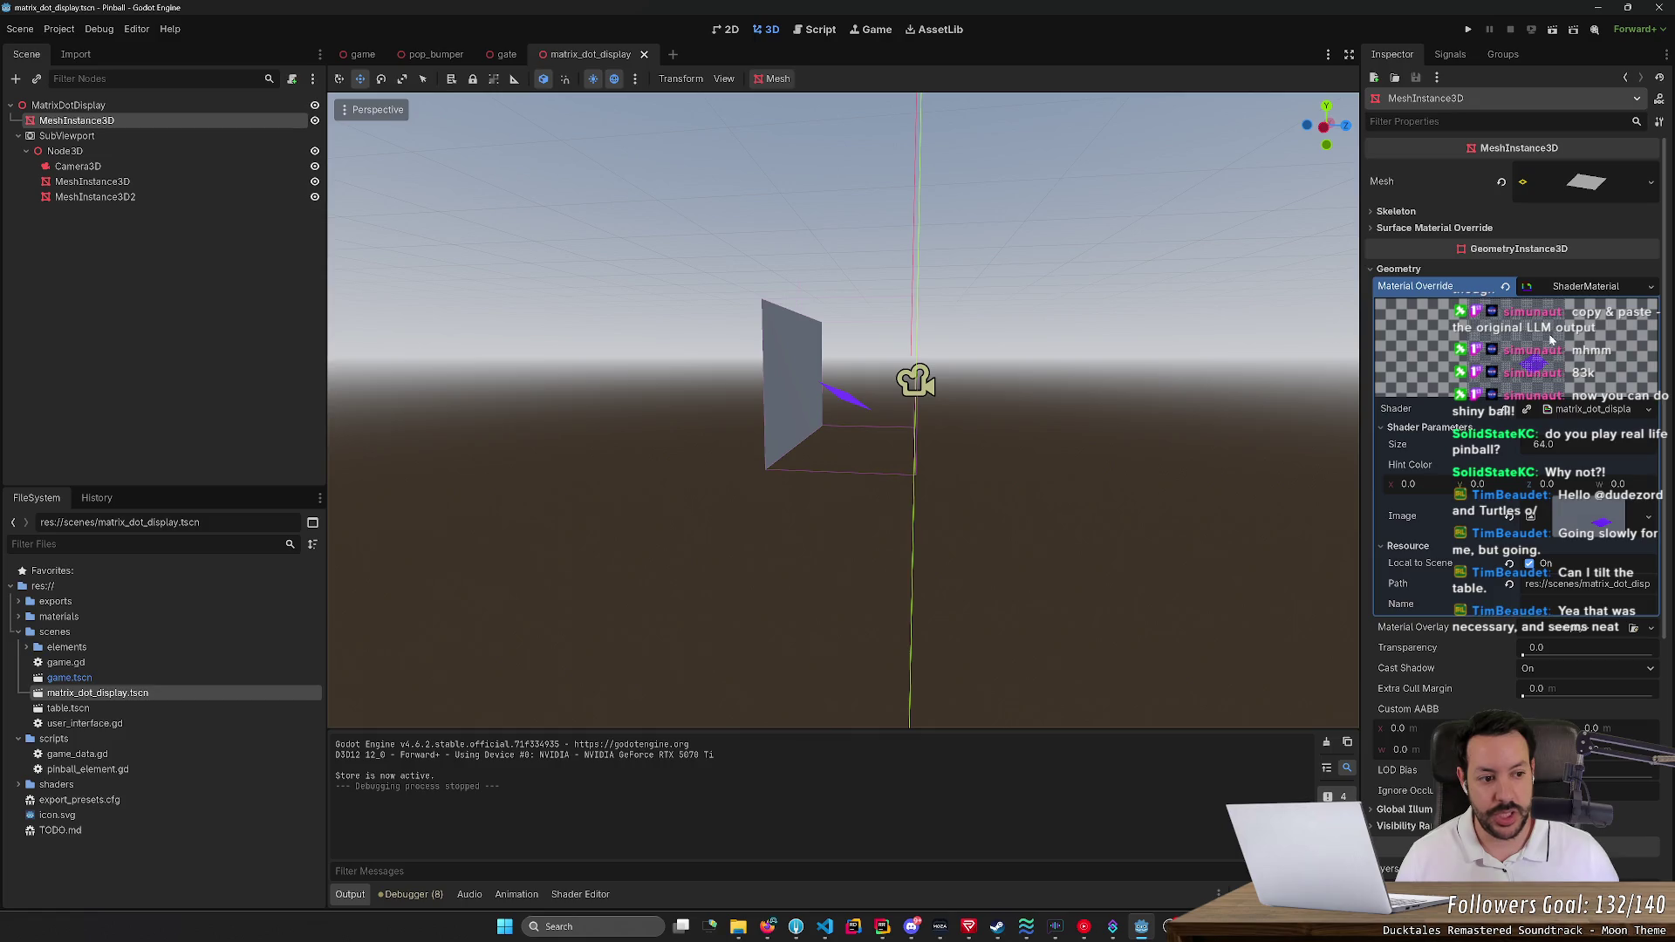
left_click_drag(1084, 314, 742, 413)
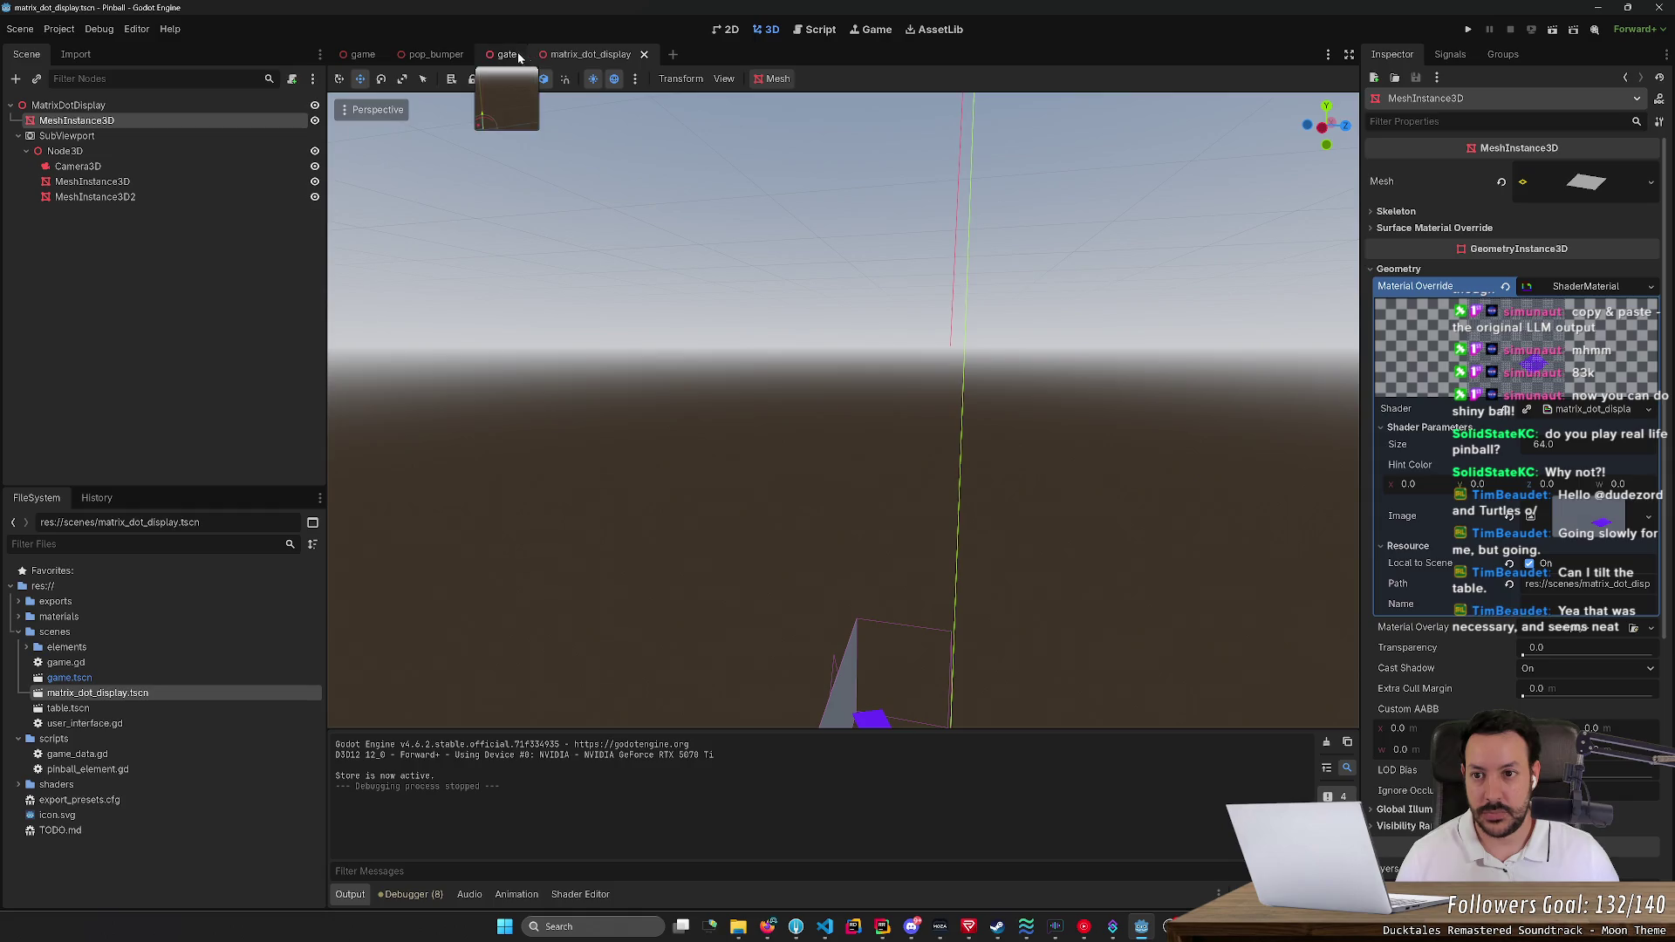
Switch to the game scene and orbit to look down the pinball table
left_click(363, 55)
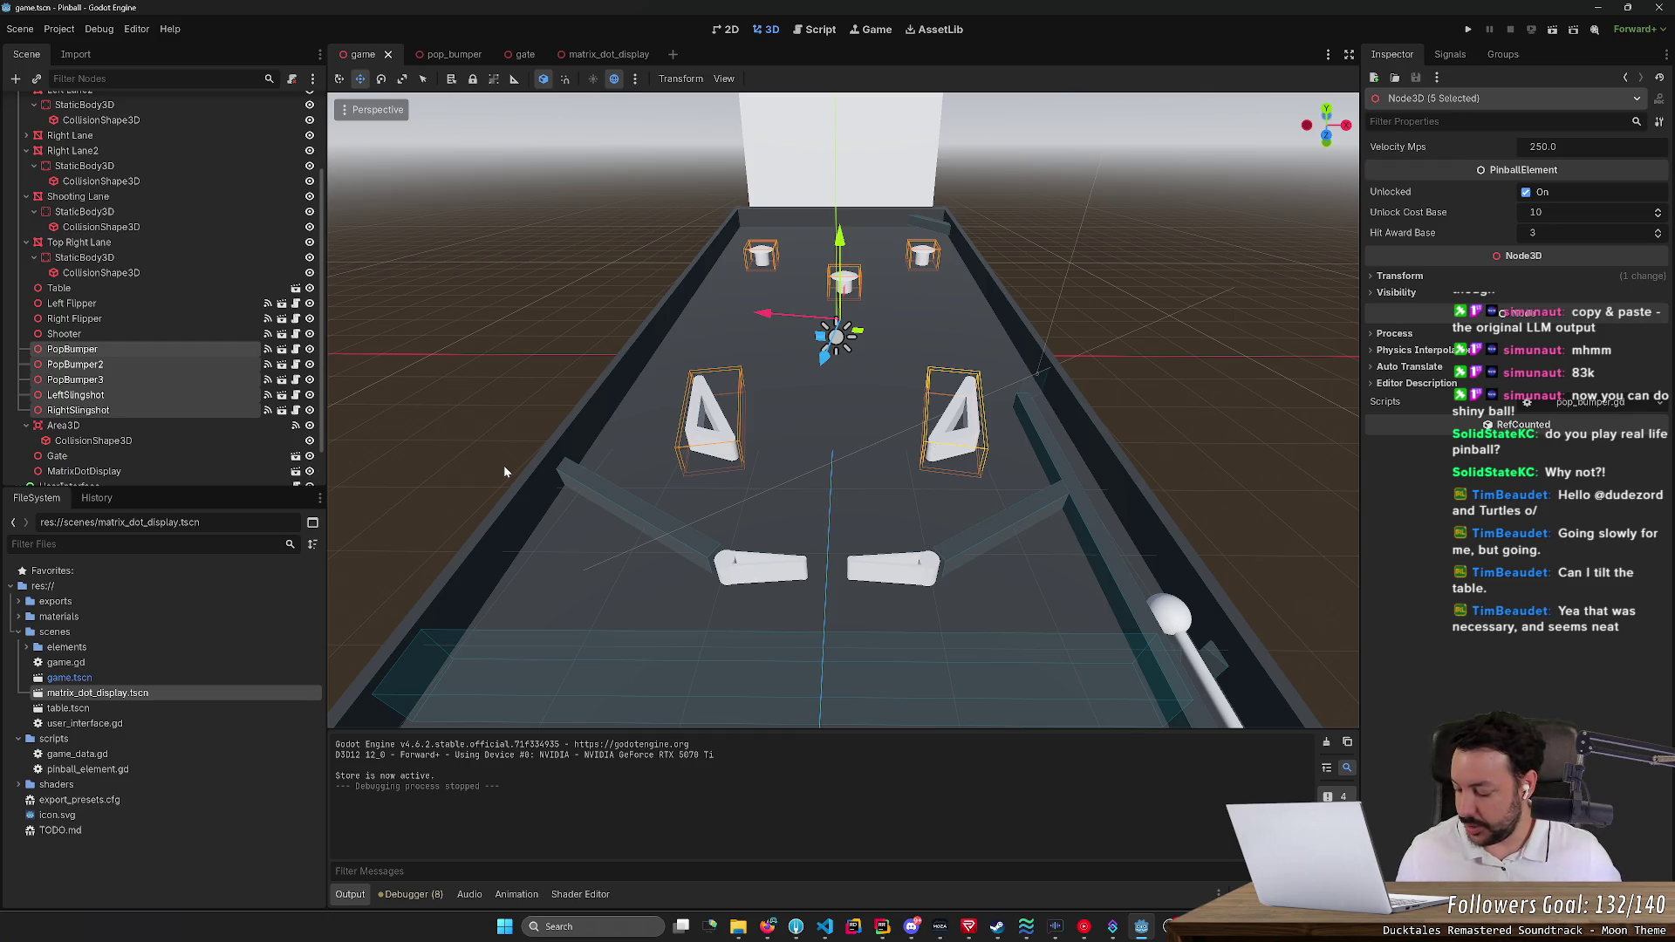
left_click_drag(505, 471, 480, 480)
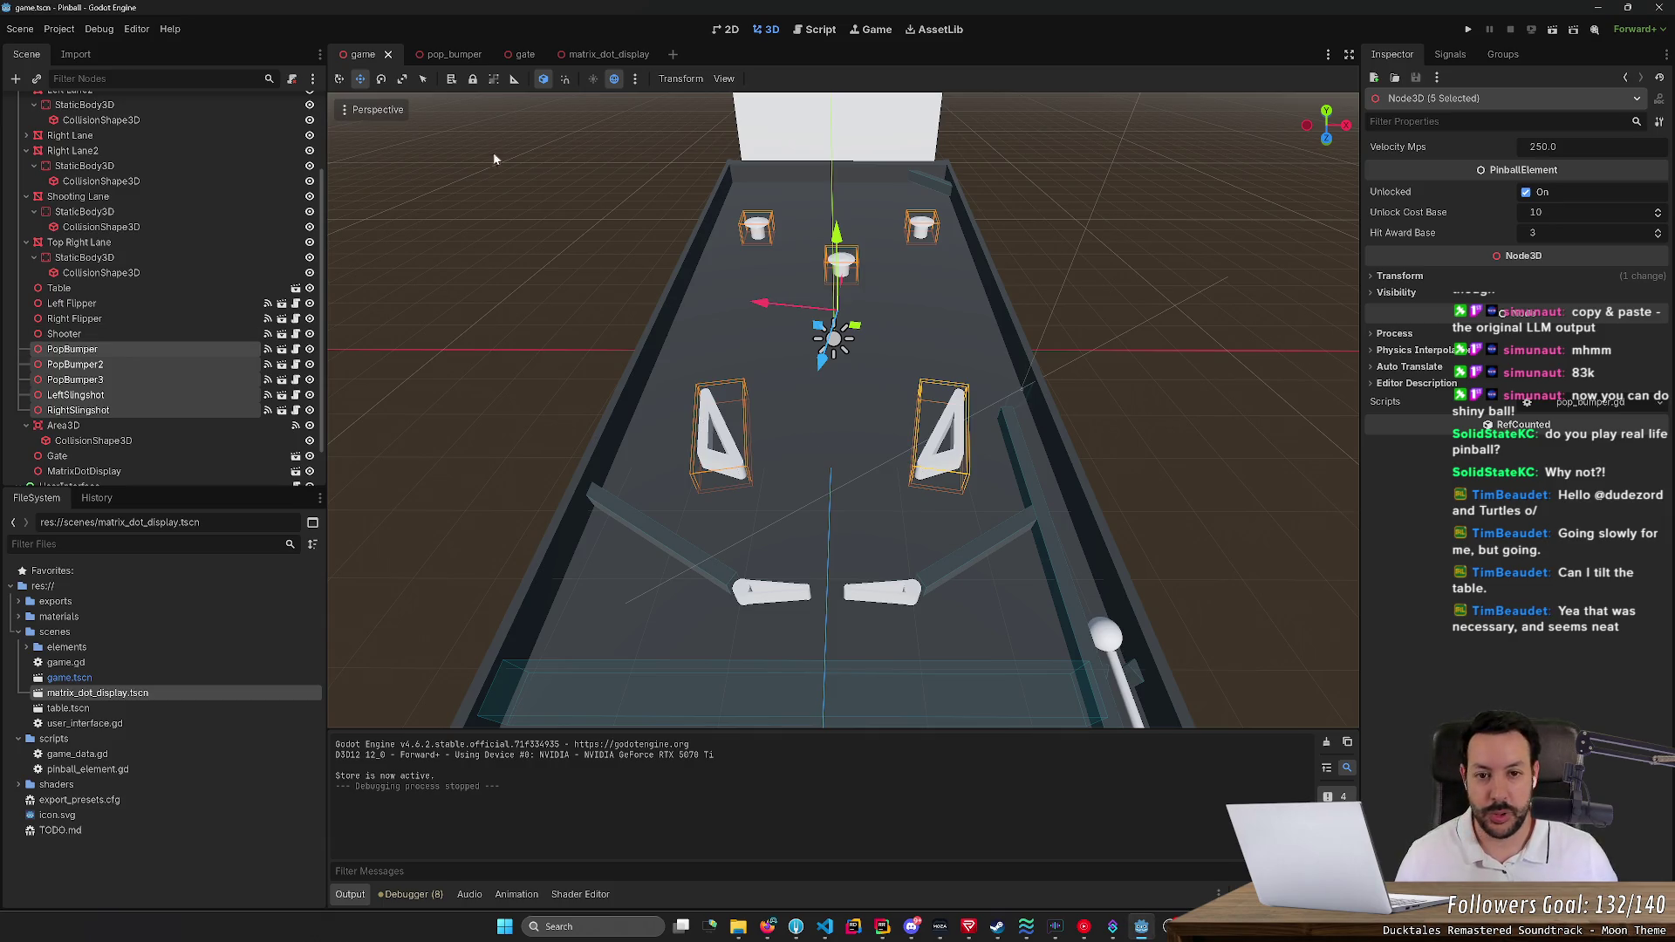
Return to matrix_dot_display, frame and select the display plane mesh, and widen the Inspector
left_click(590, 56)
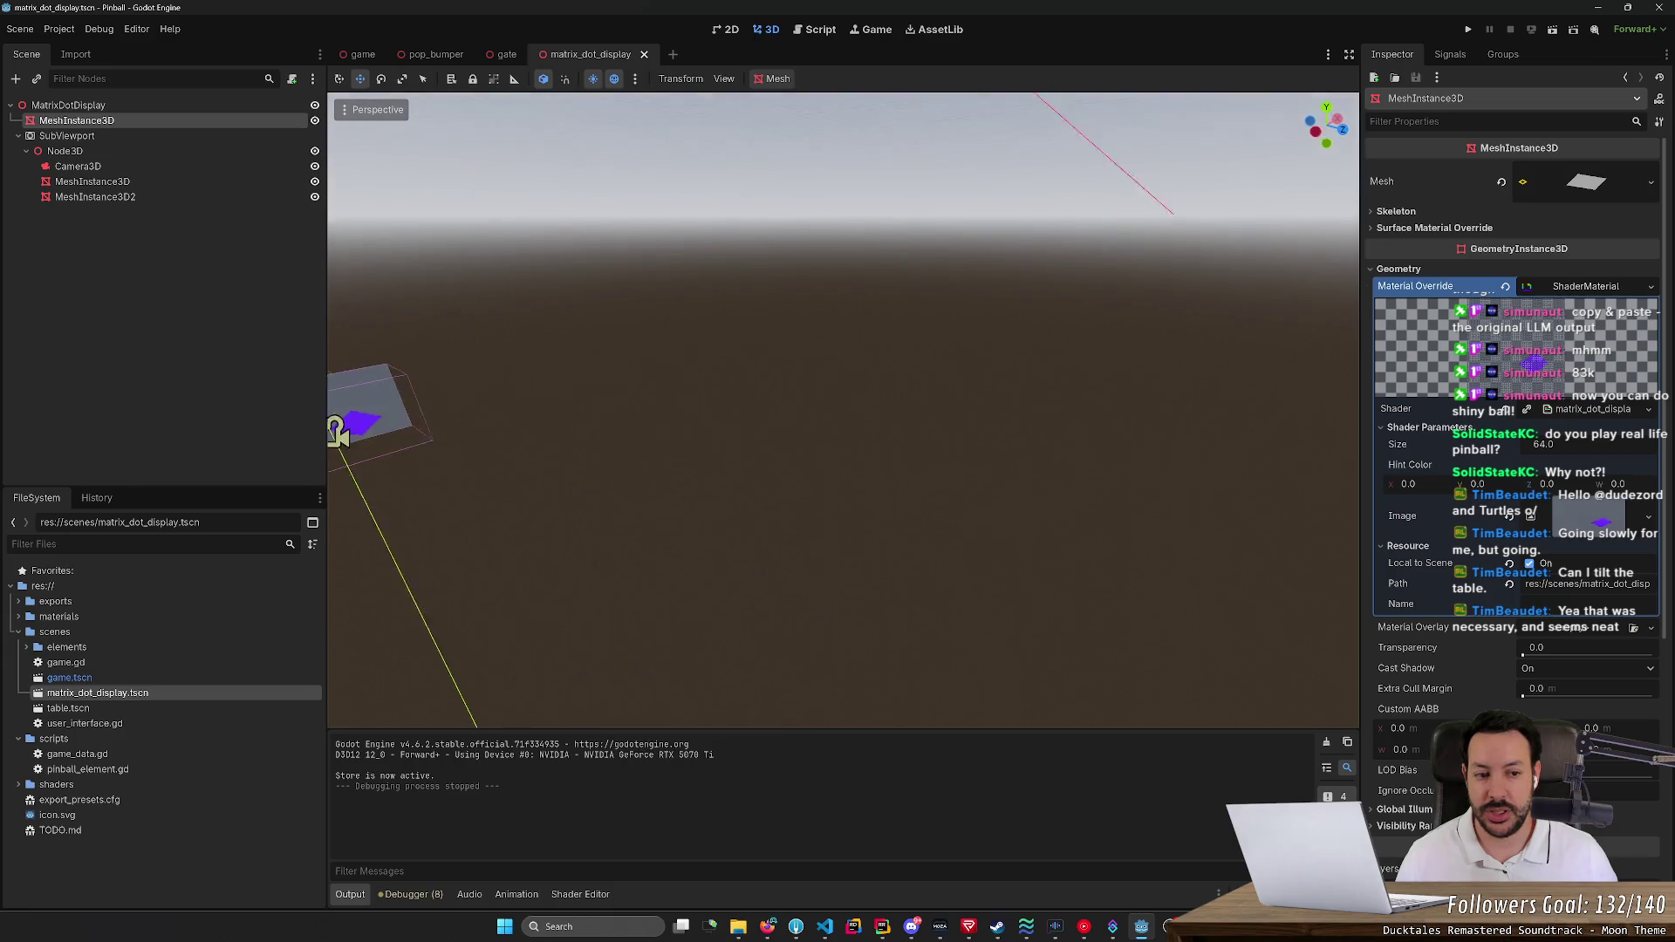
key("f")
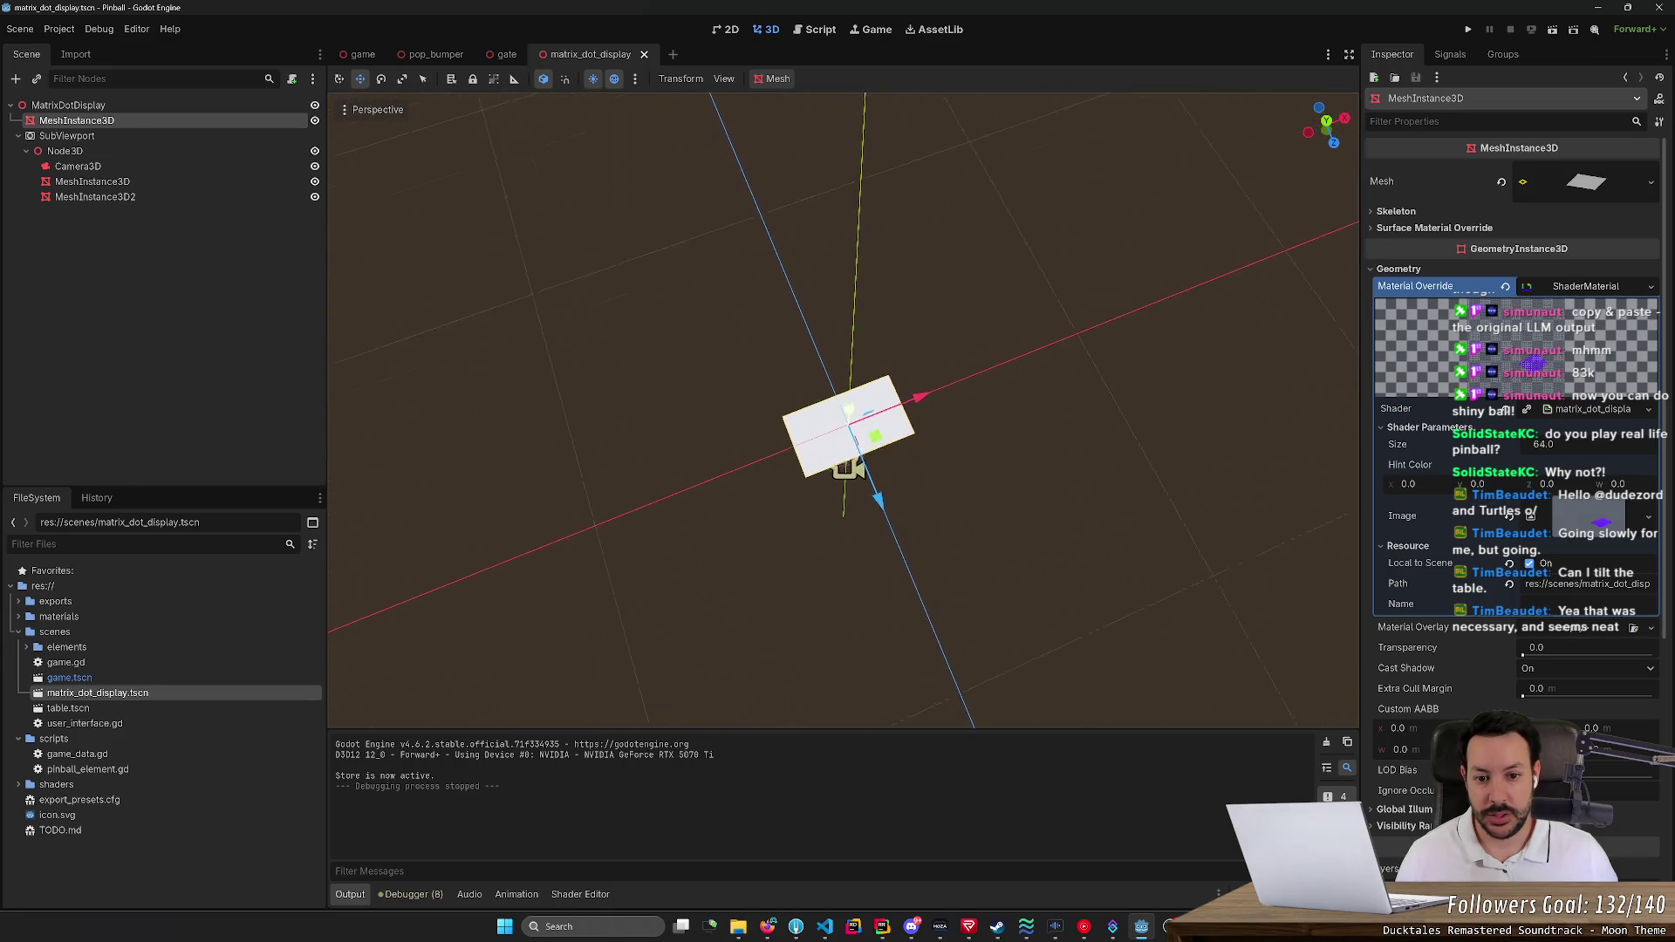
left_click(1038, 304)
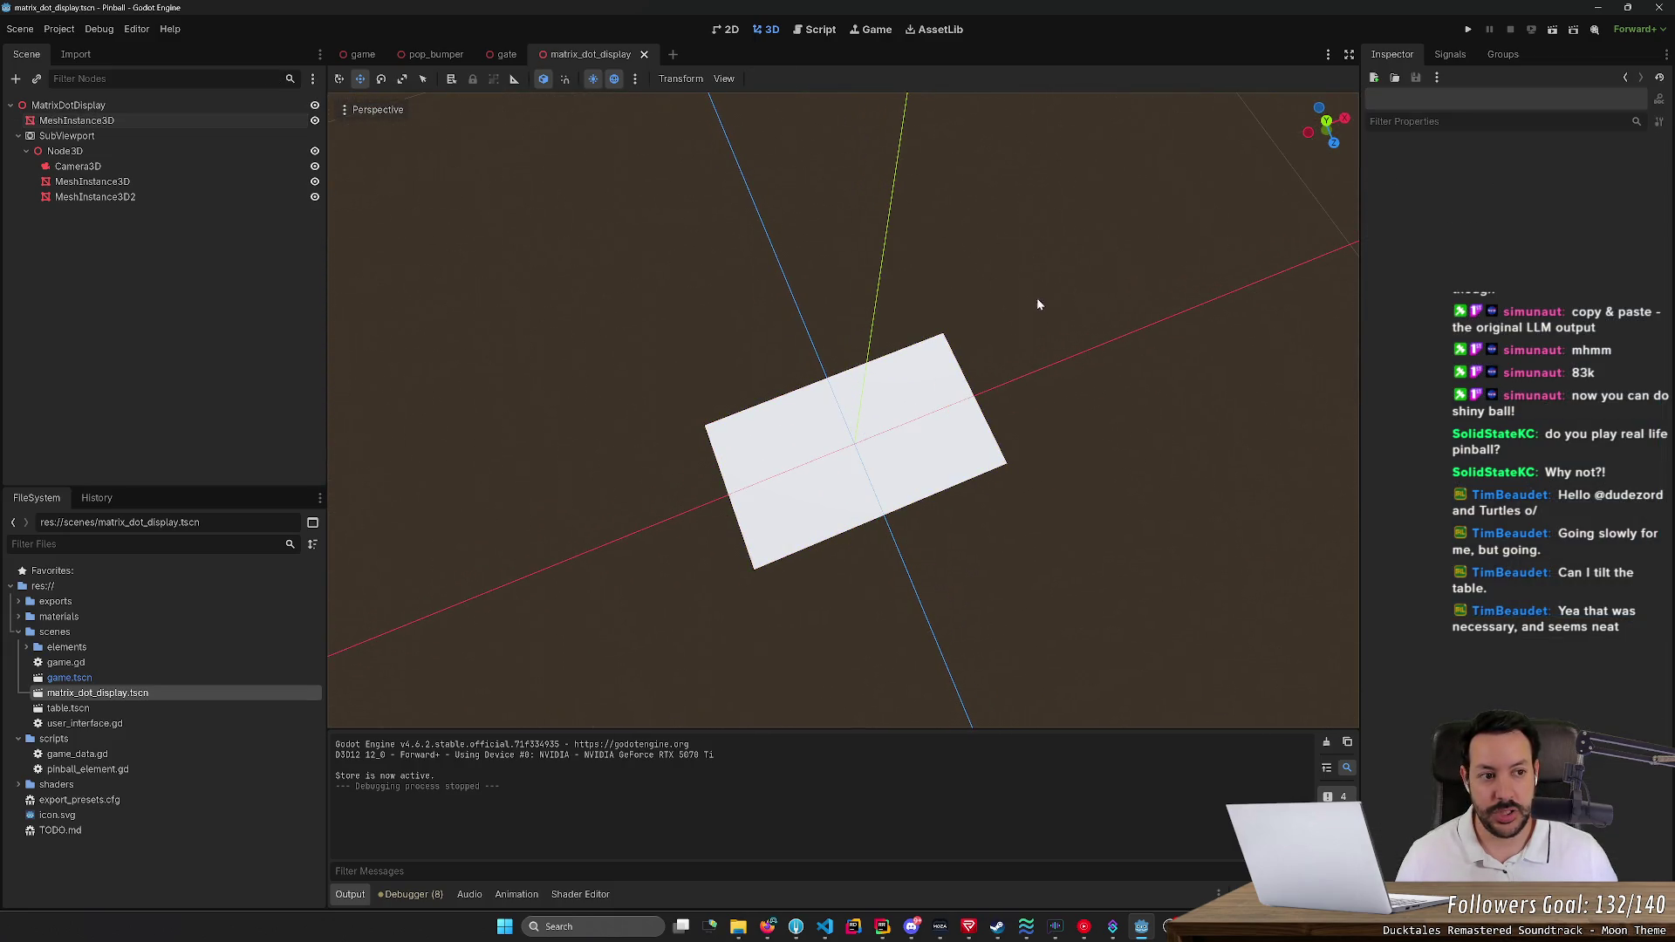
left_click(832, 426)
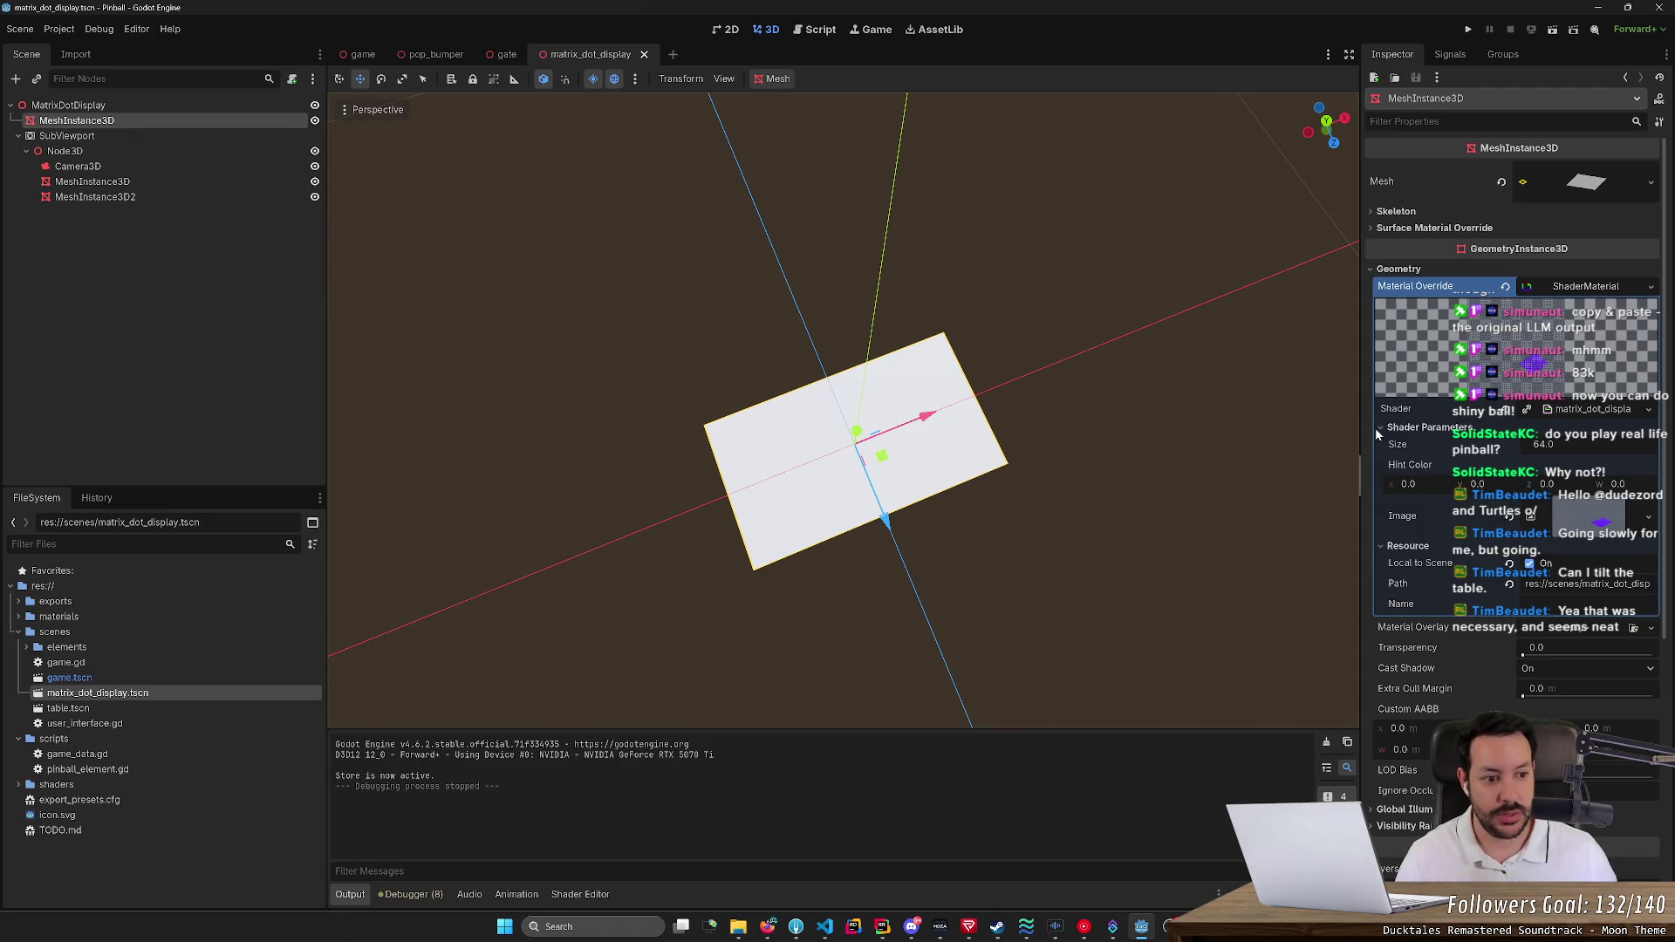
left_click_drag(1258, 403, 1261, 407)
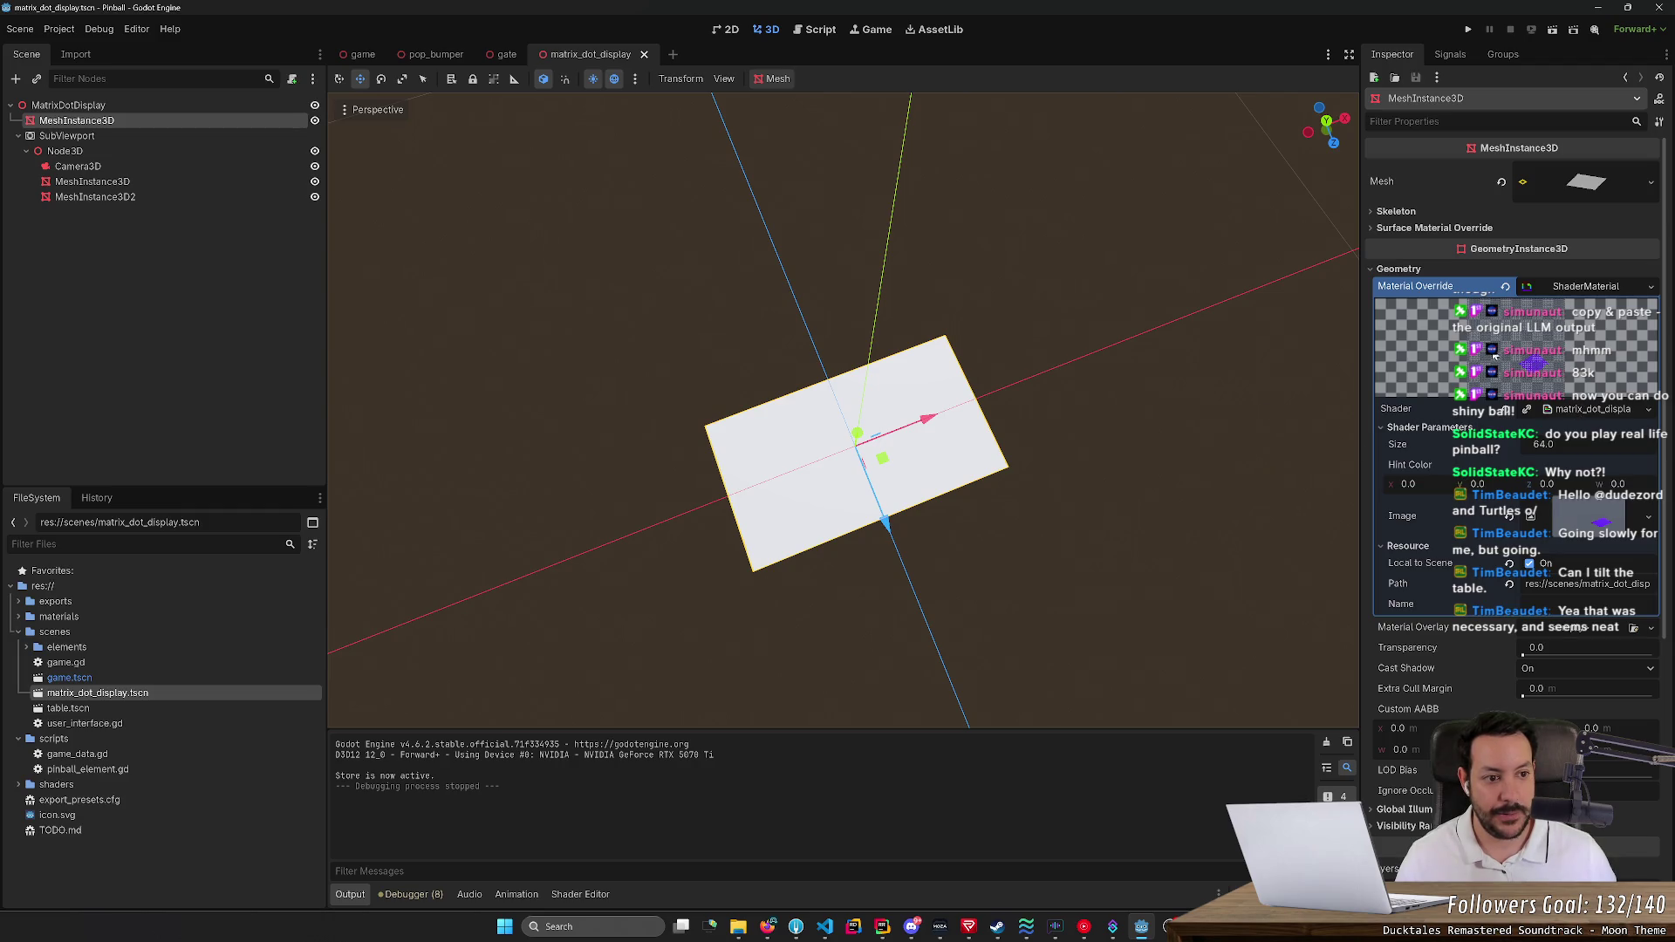
left_click_drag(1366, 330, 1018, 337)
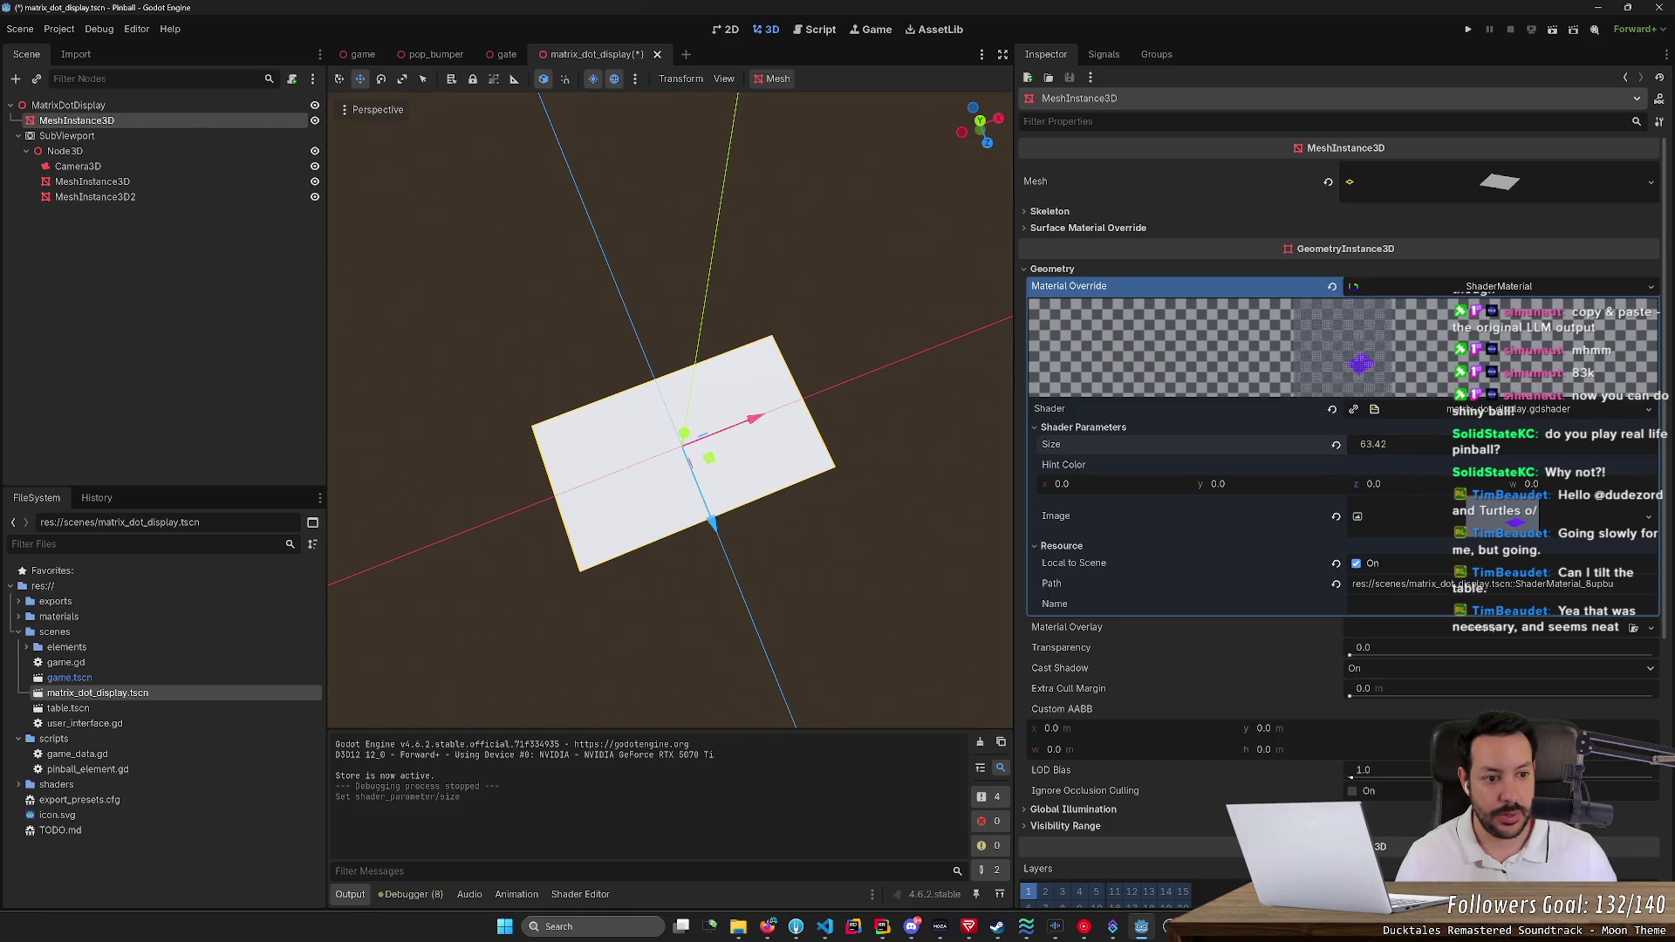
Try different shader Size values, set Size to 64.0, and save the scene
left_click_drag(1374, 447, 1397, 446)
left_click(899, 463)
left_click(834, 368)
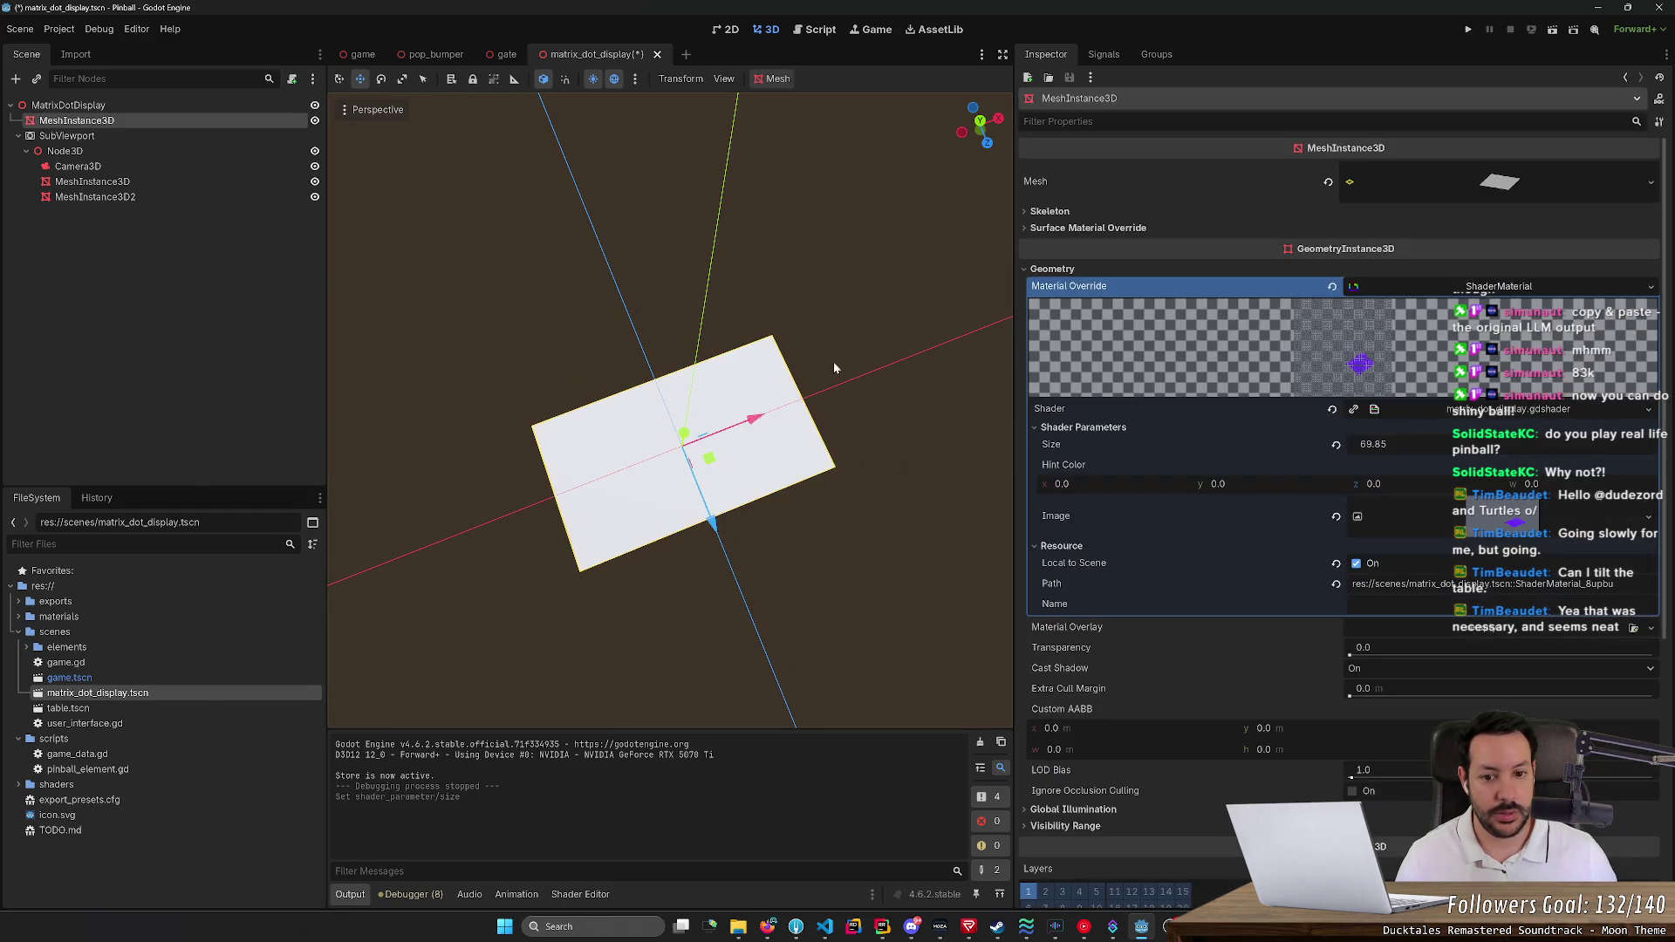
left_click_drag(1375, 445, 1291, 445)
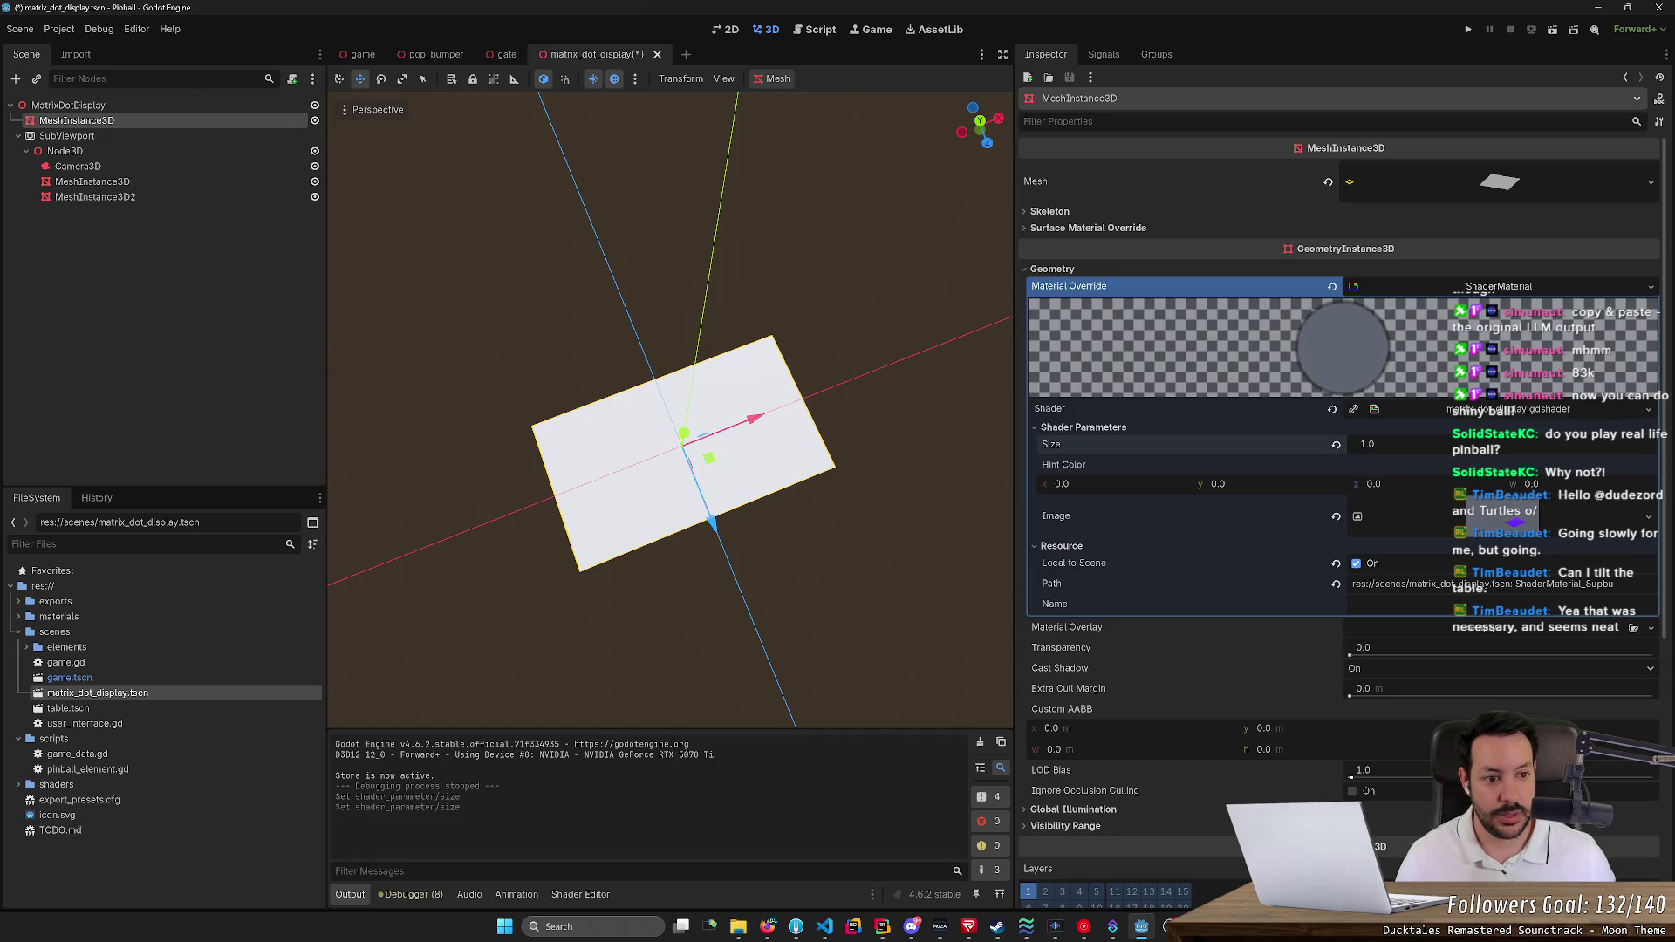
left_click(1367, 444)
type("64")
key("Return")
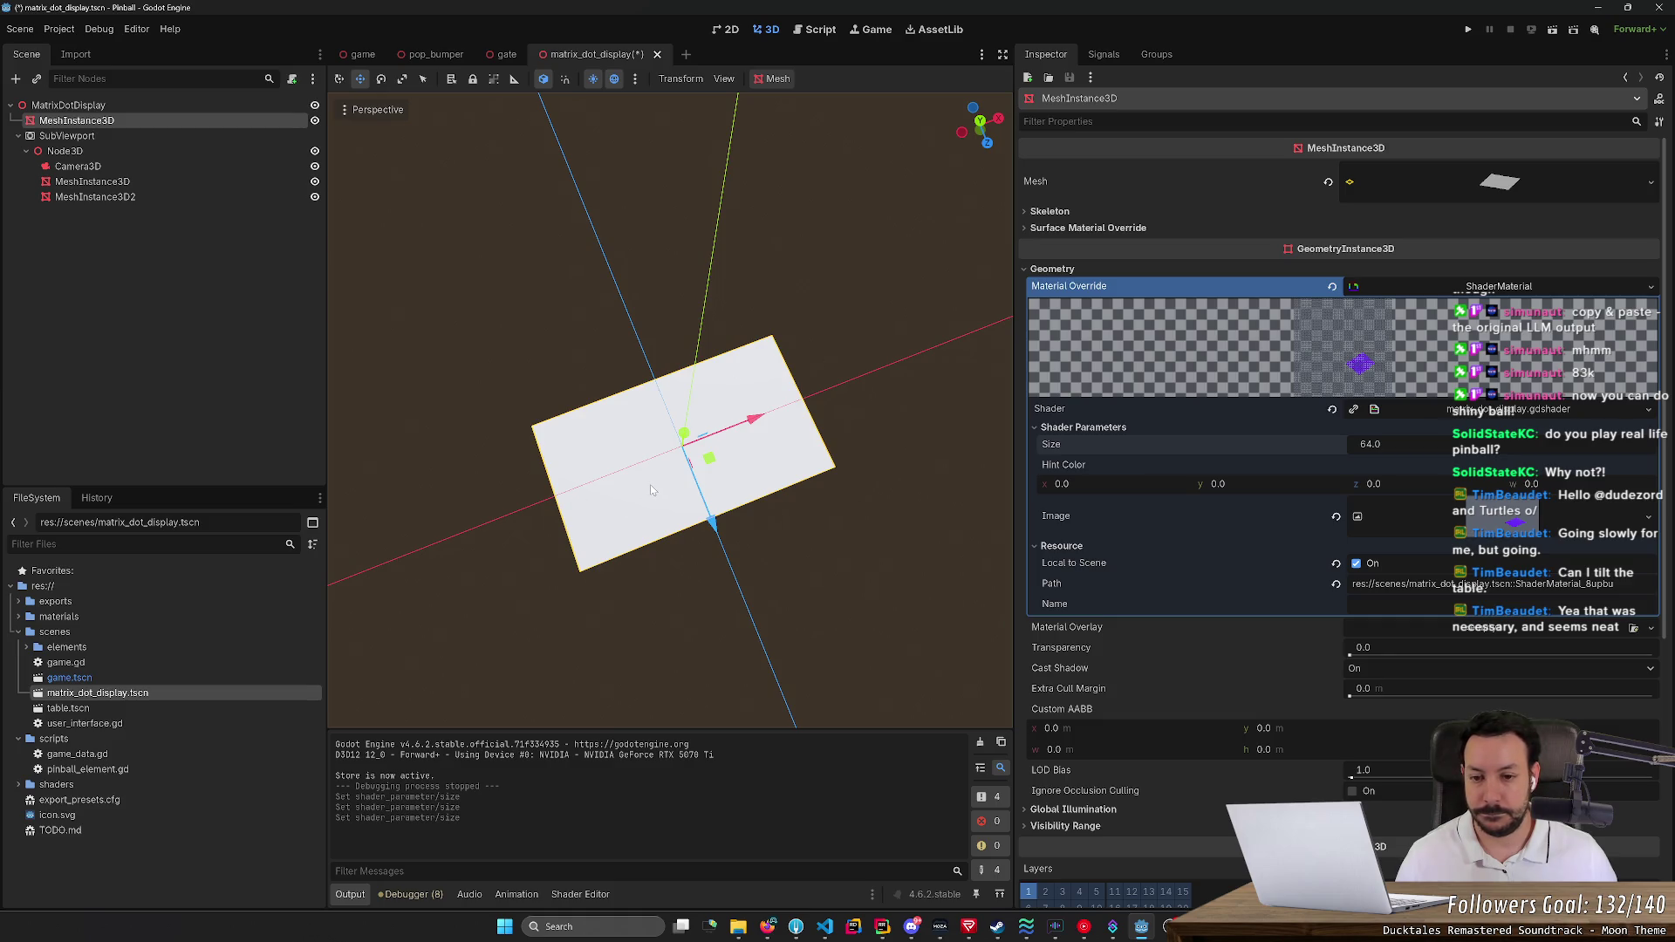
key("ctrl+s")
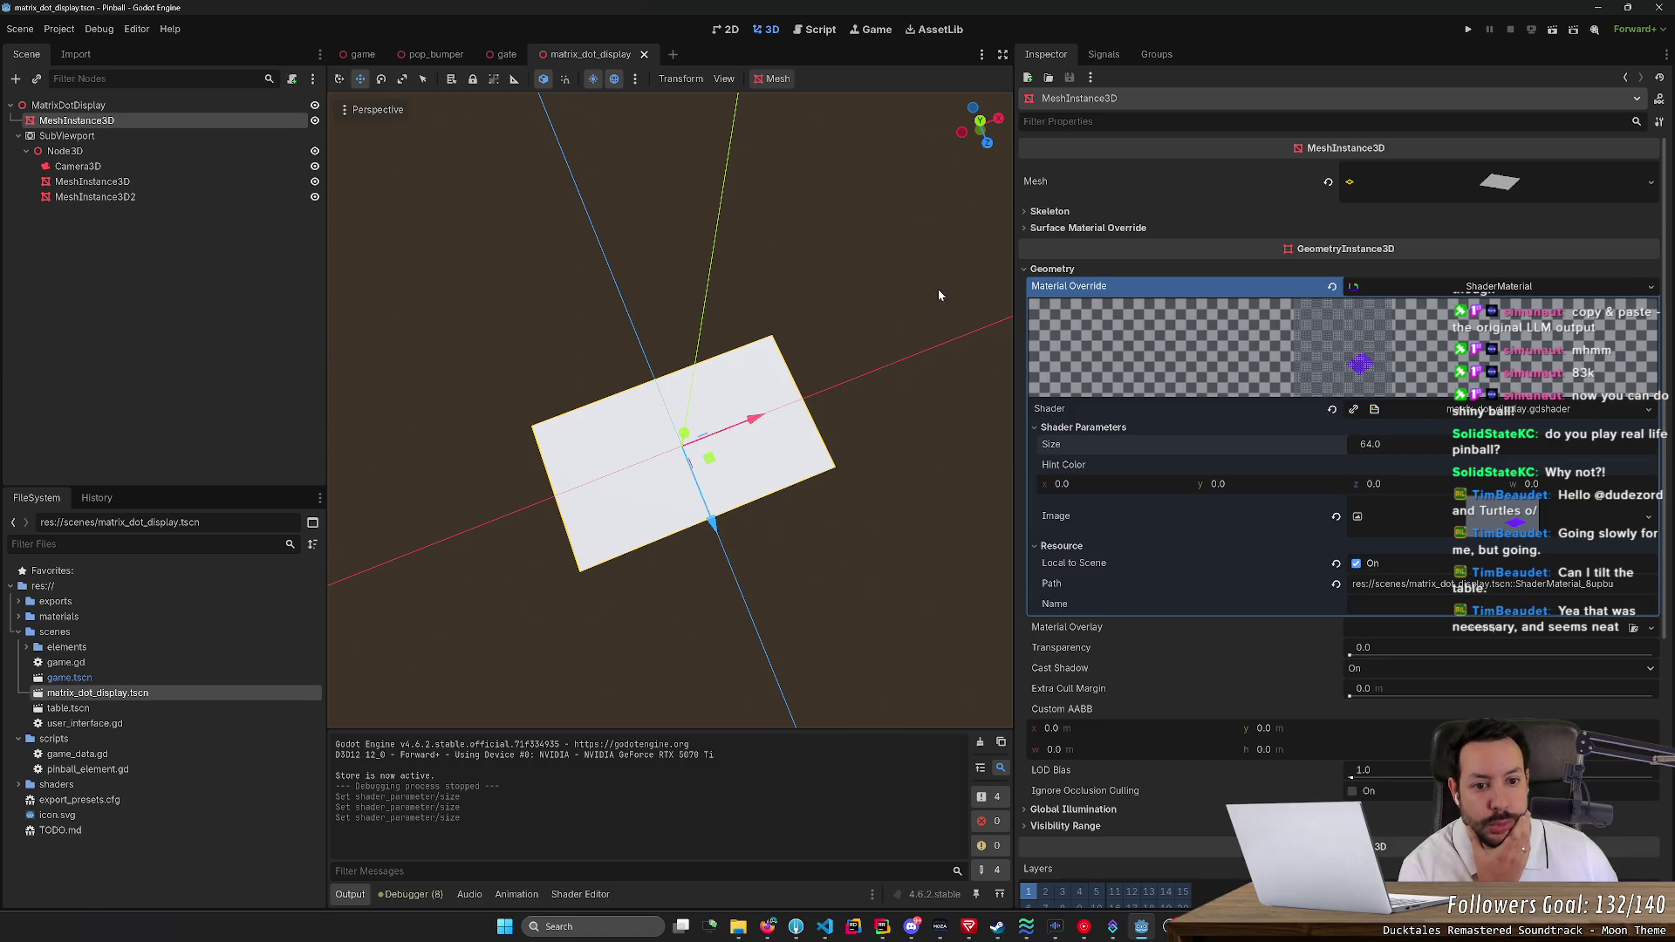
left_click_drag(1015, 477, 1242, 477)
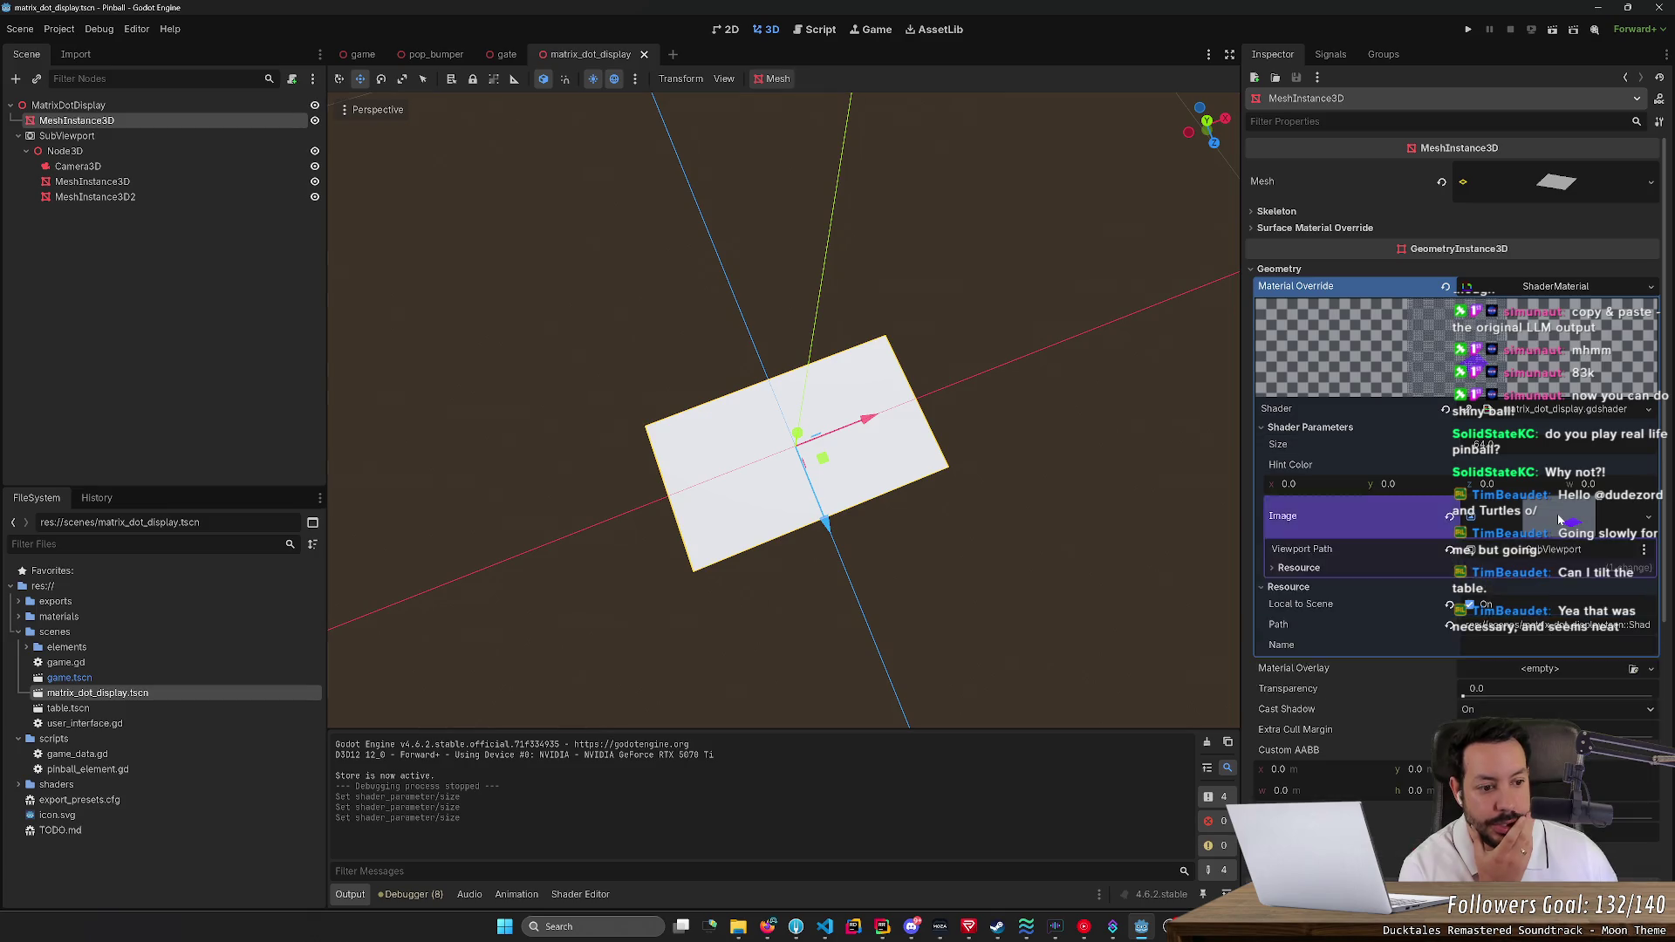
Open the dot matrix shader's code and look over the image sampler and mix line
left_click(1515, 414)
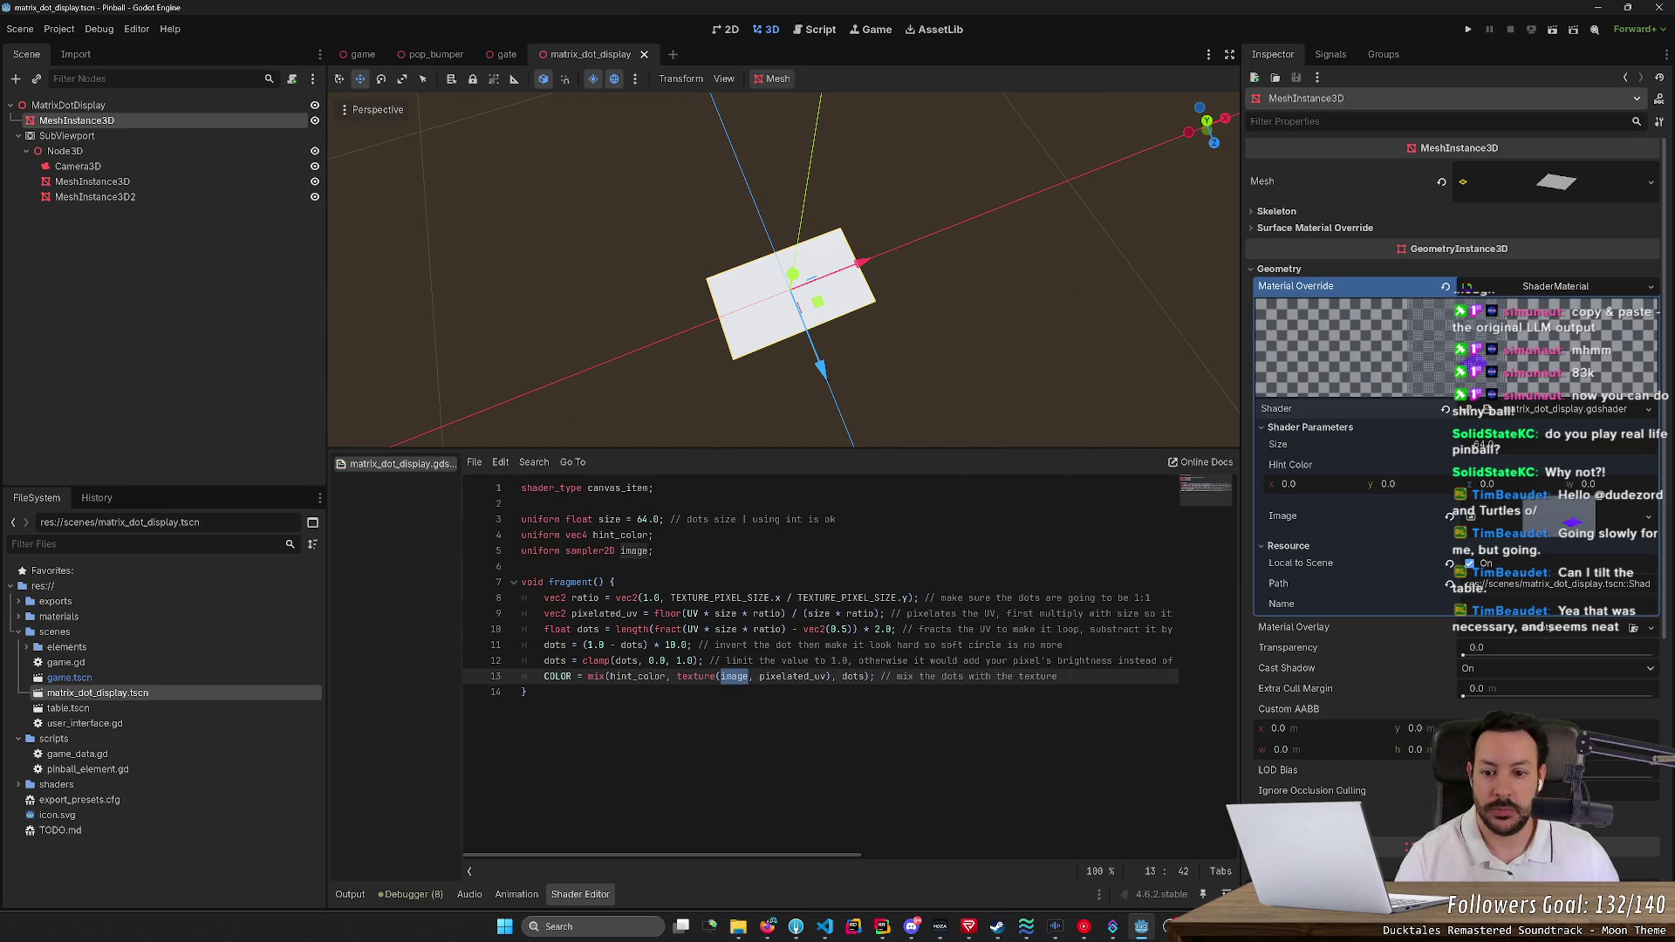
double_click(634, 550)
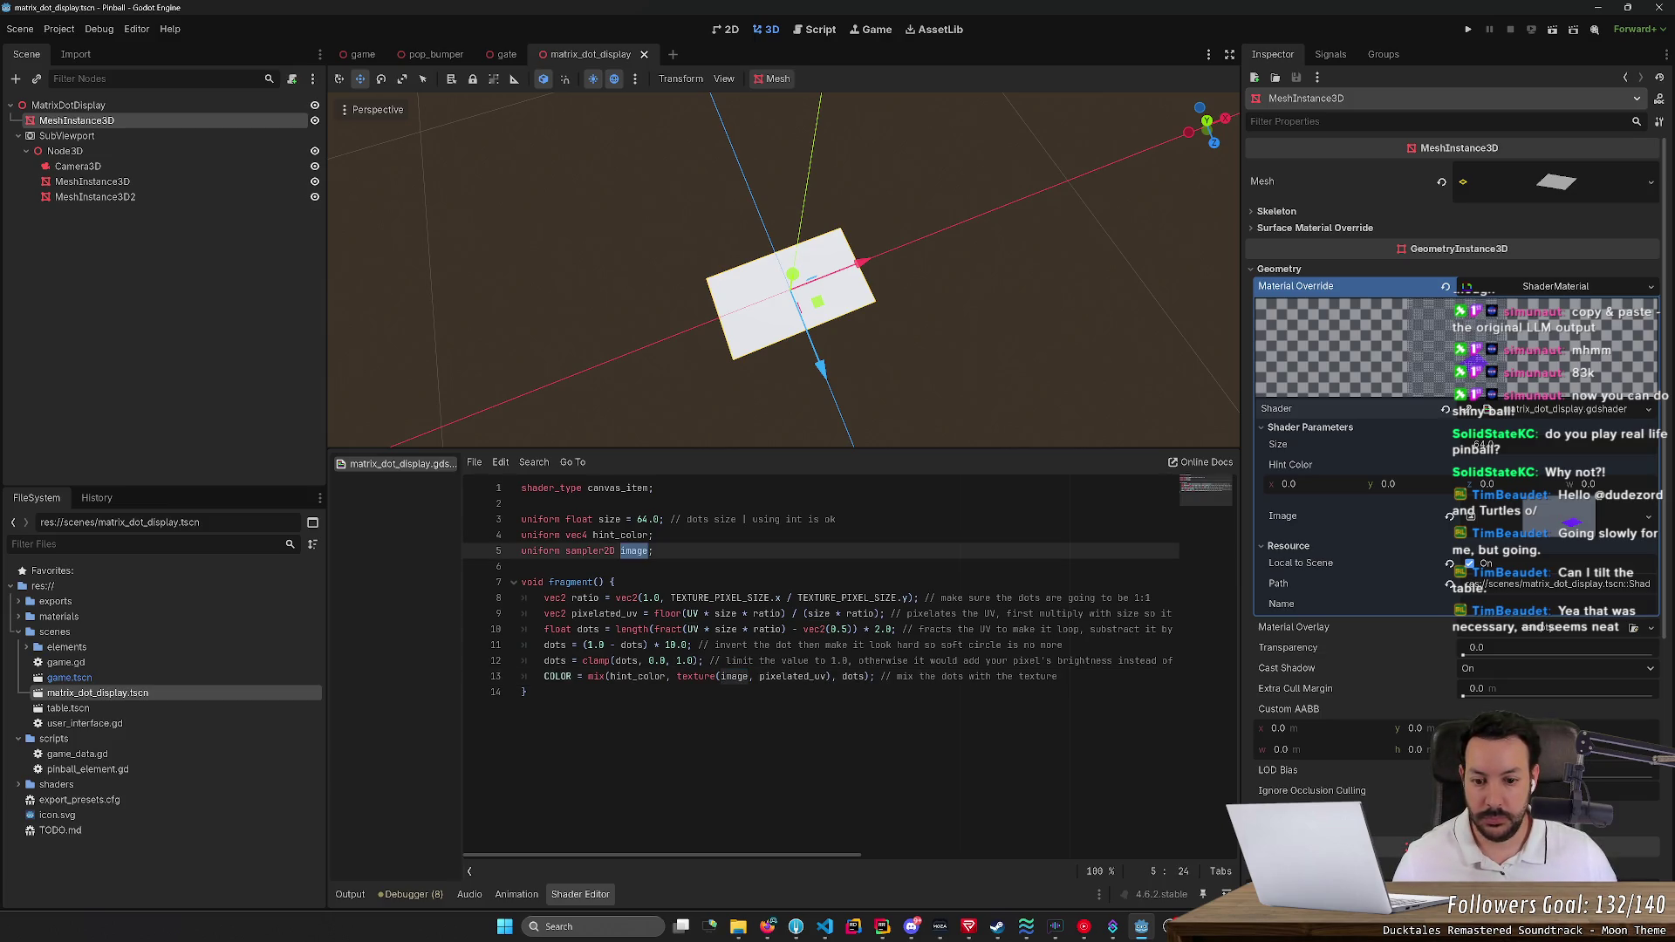
double_click(596, 676)
Add line 14 below the mix line: COLOR = texture(image, UV);
key("End")
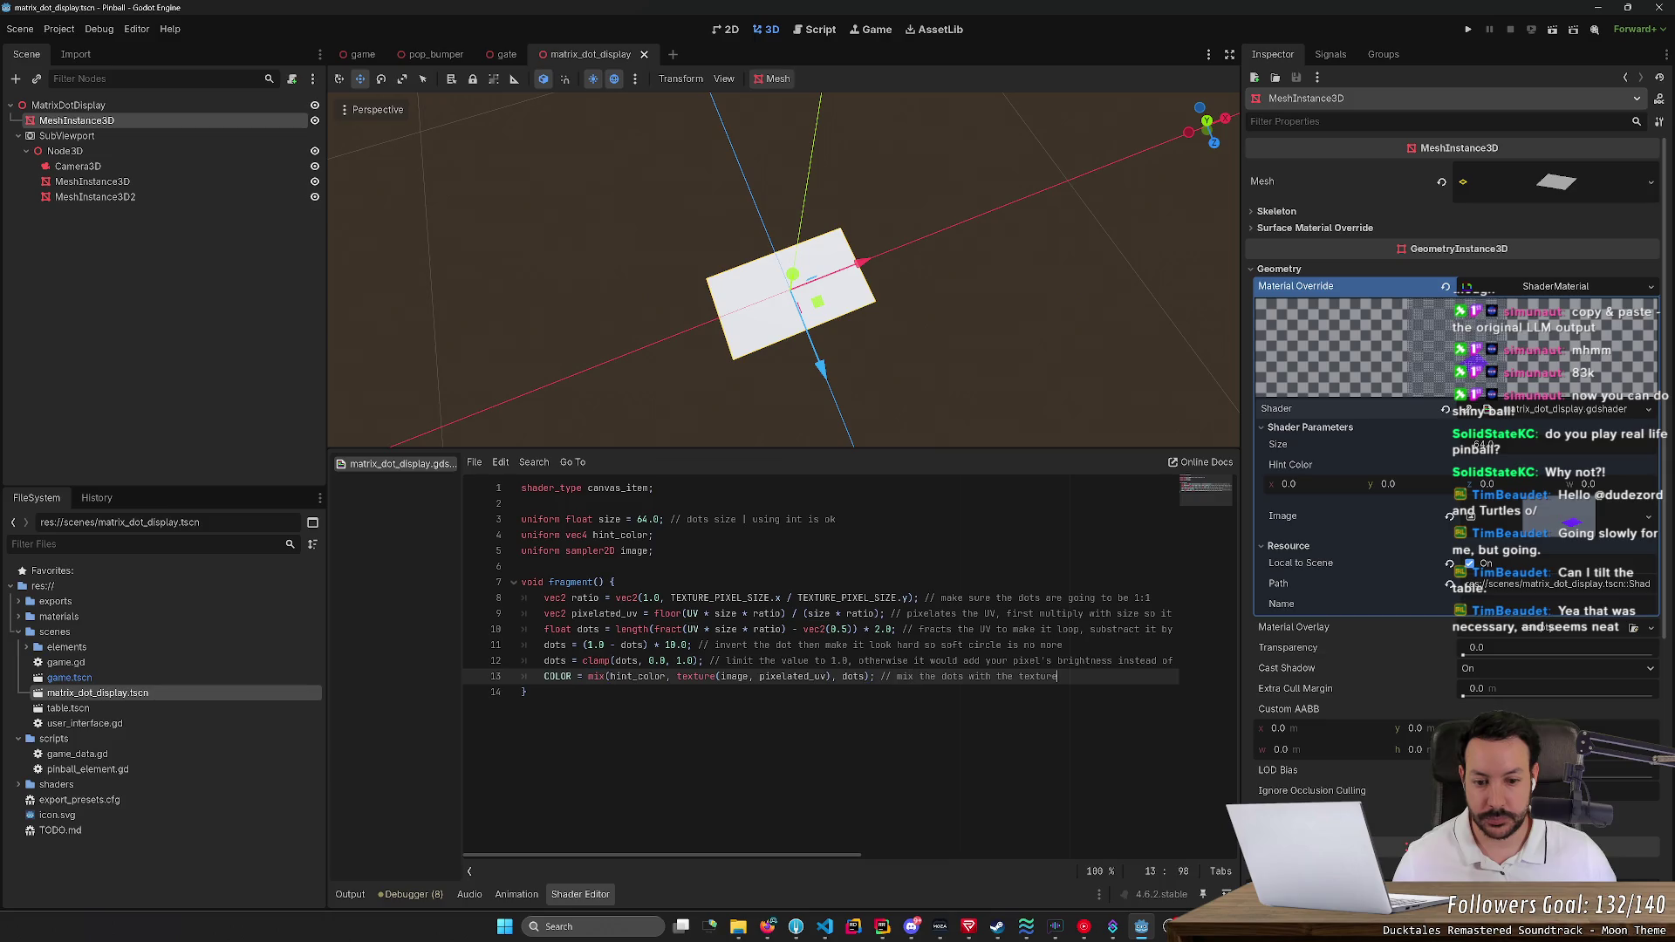
key("Return")
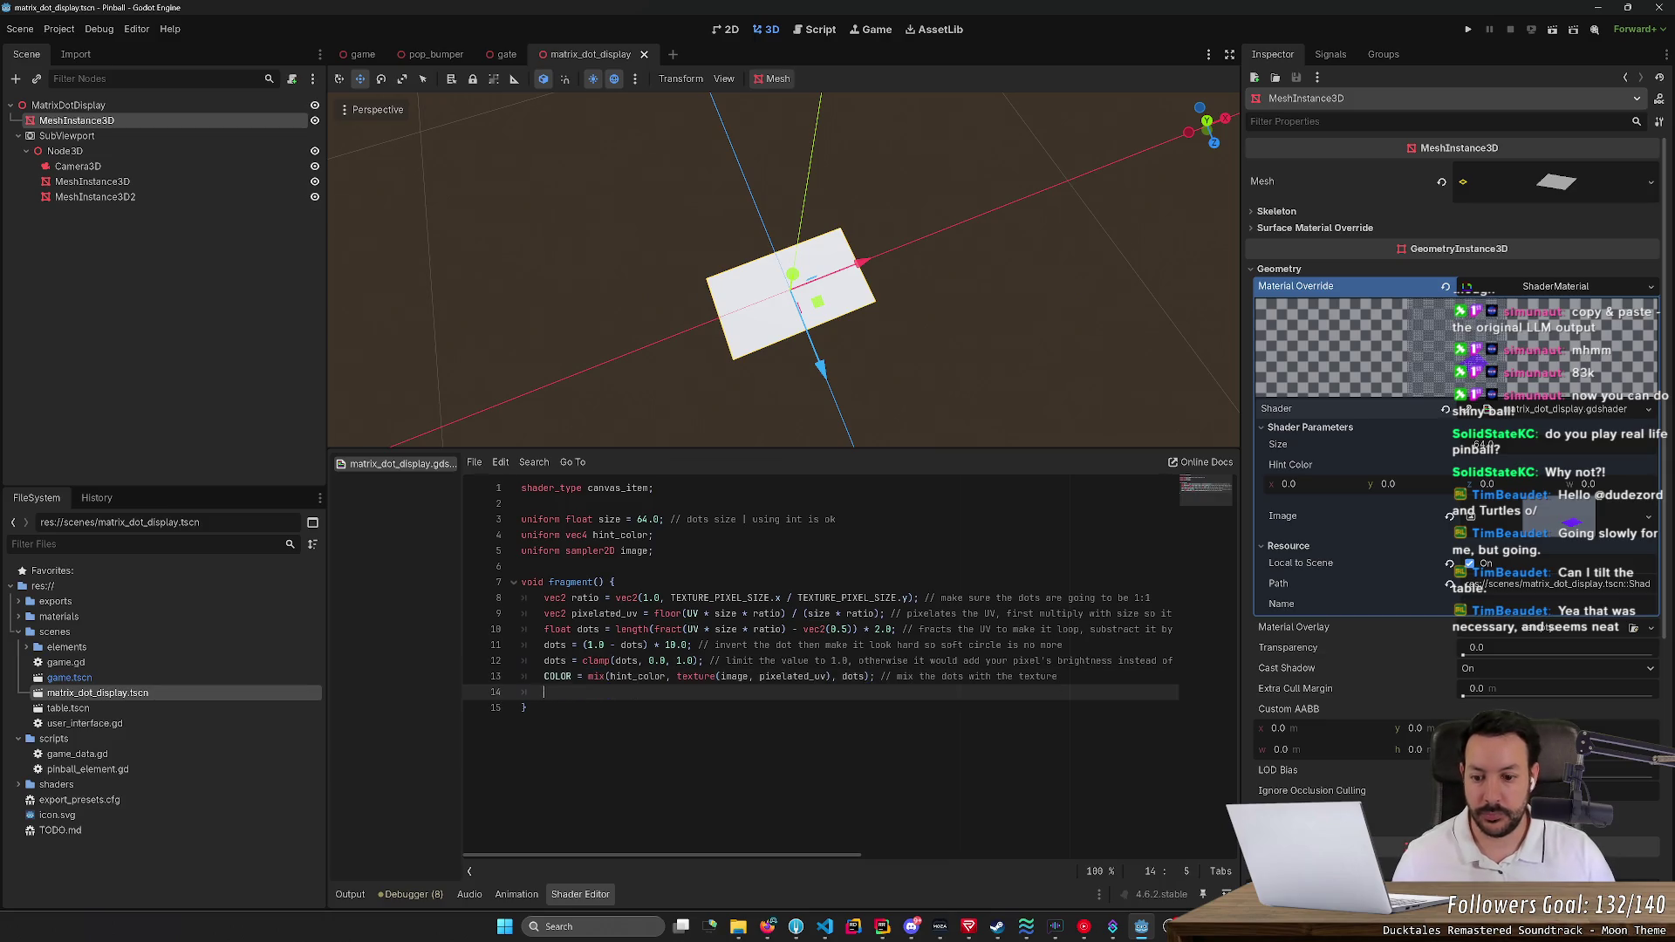
type("COLOR =")
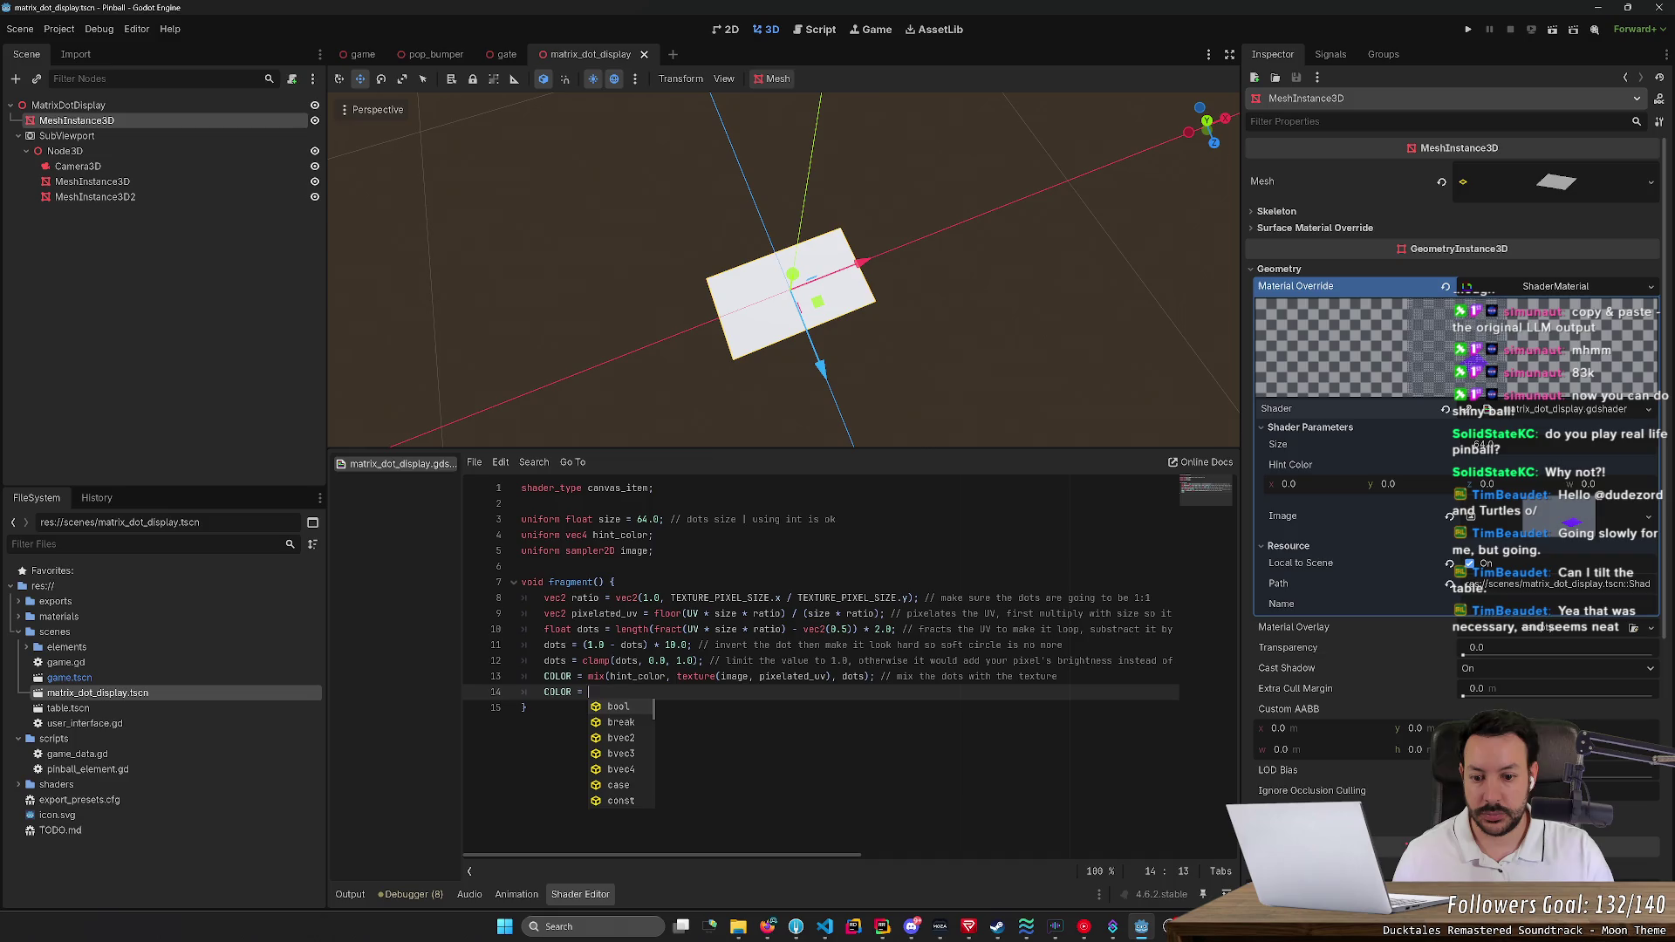
type(" texture(image")
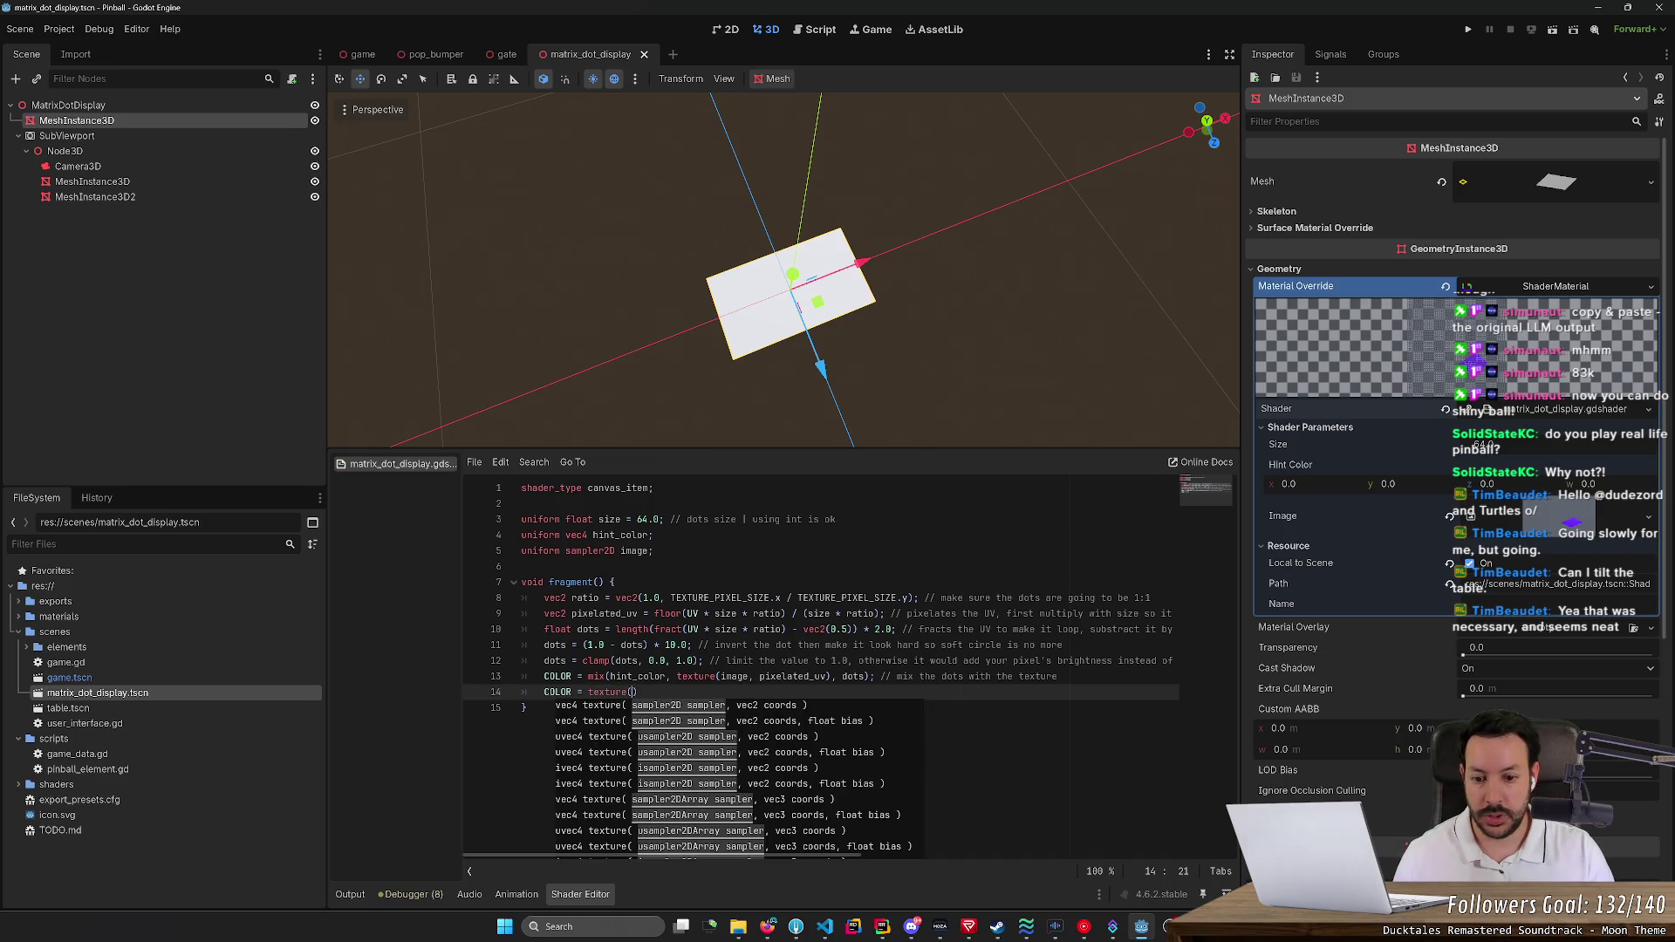
type(")")
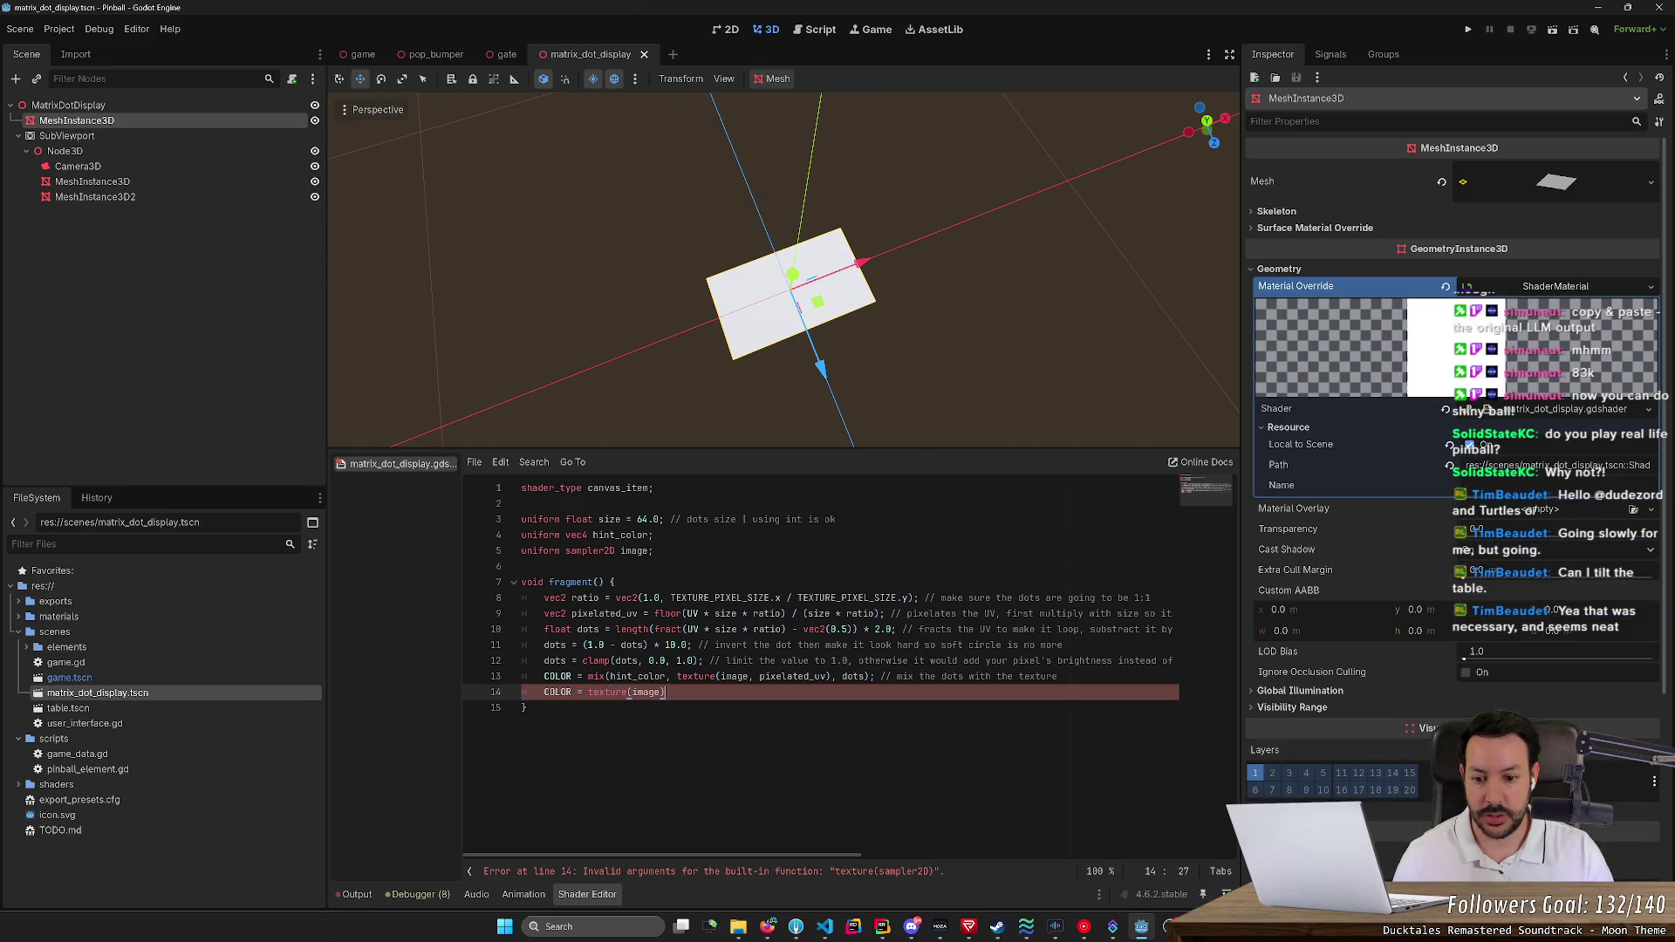
key("BackSpace")
type(", uv")
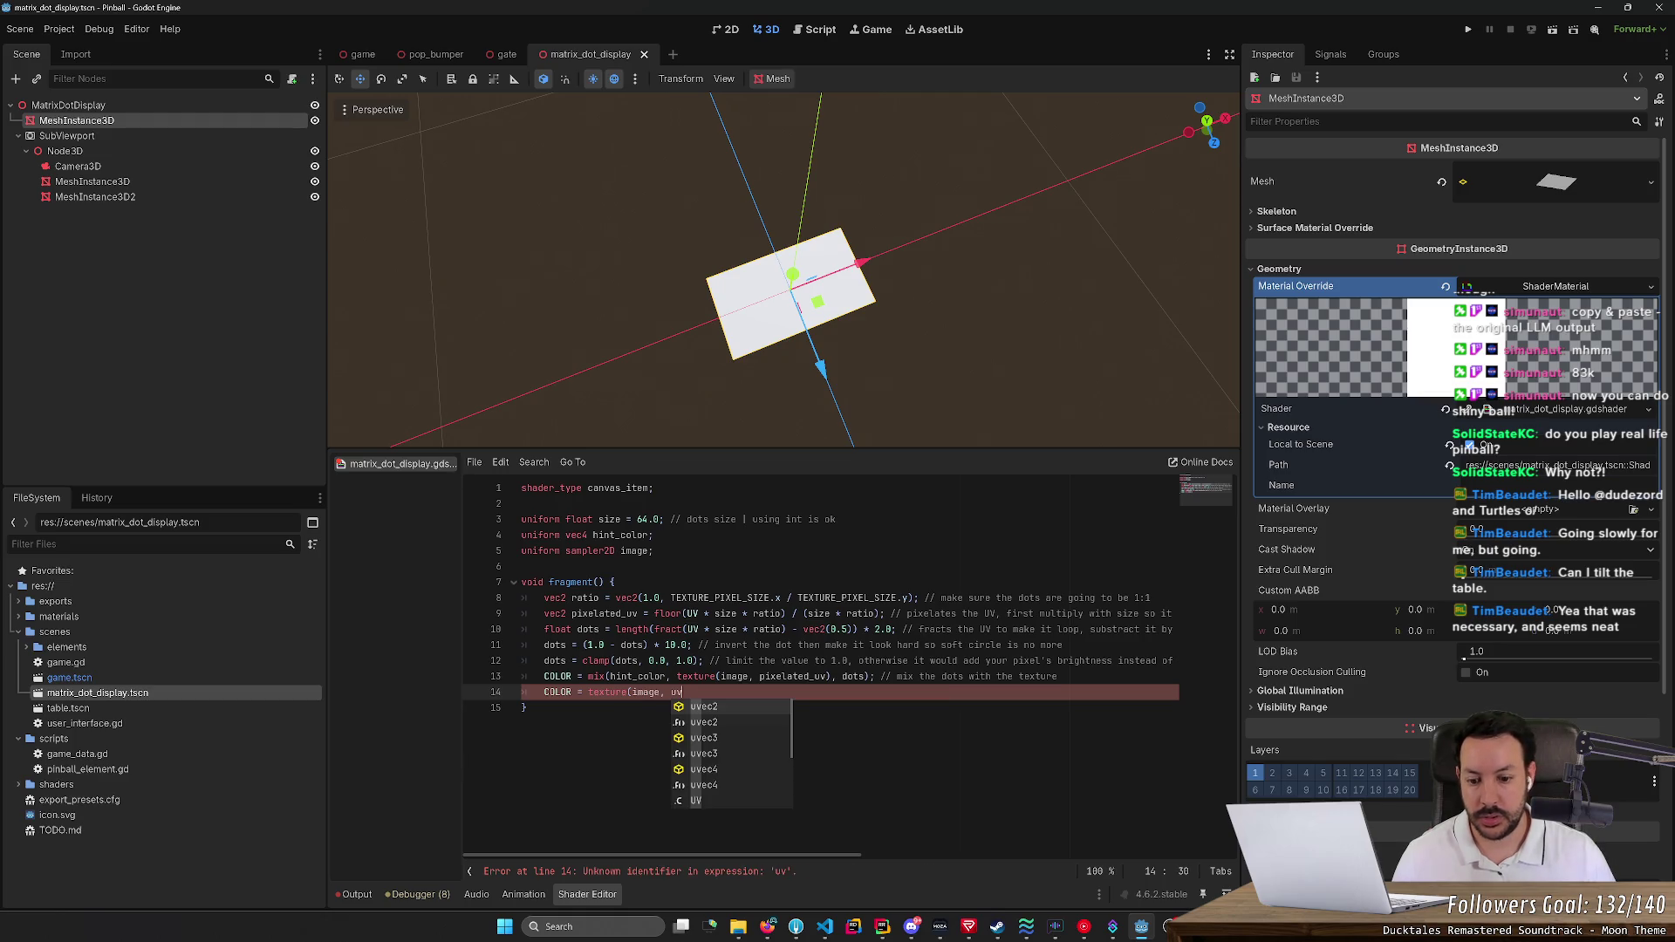
key("Down")
key("Down")
key("Down")
key("Return")
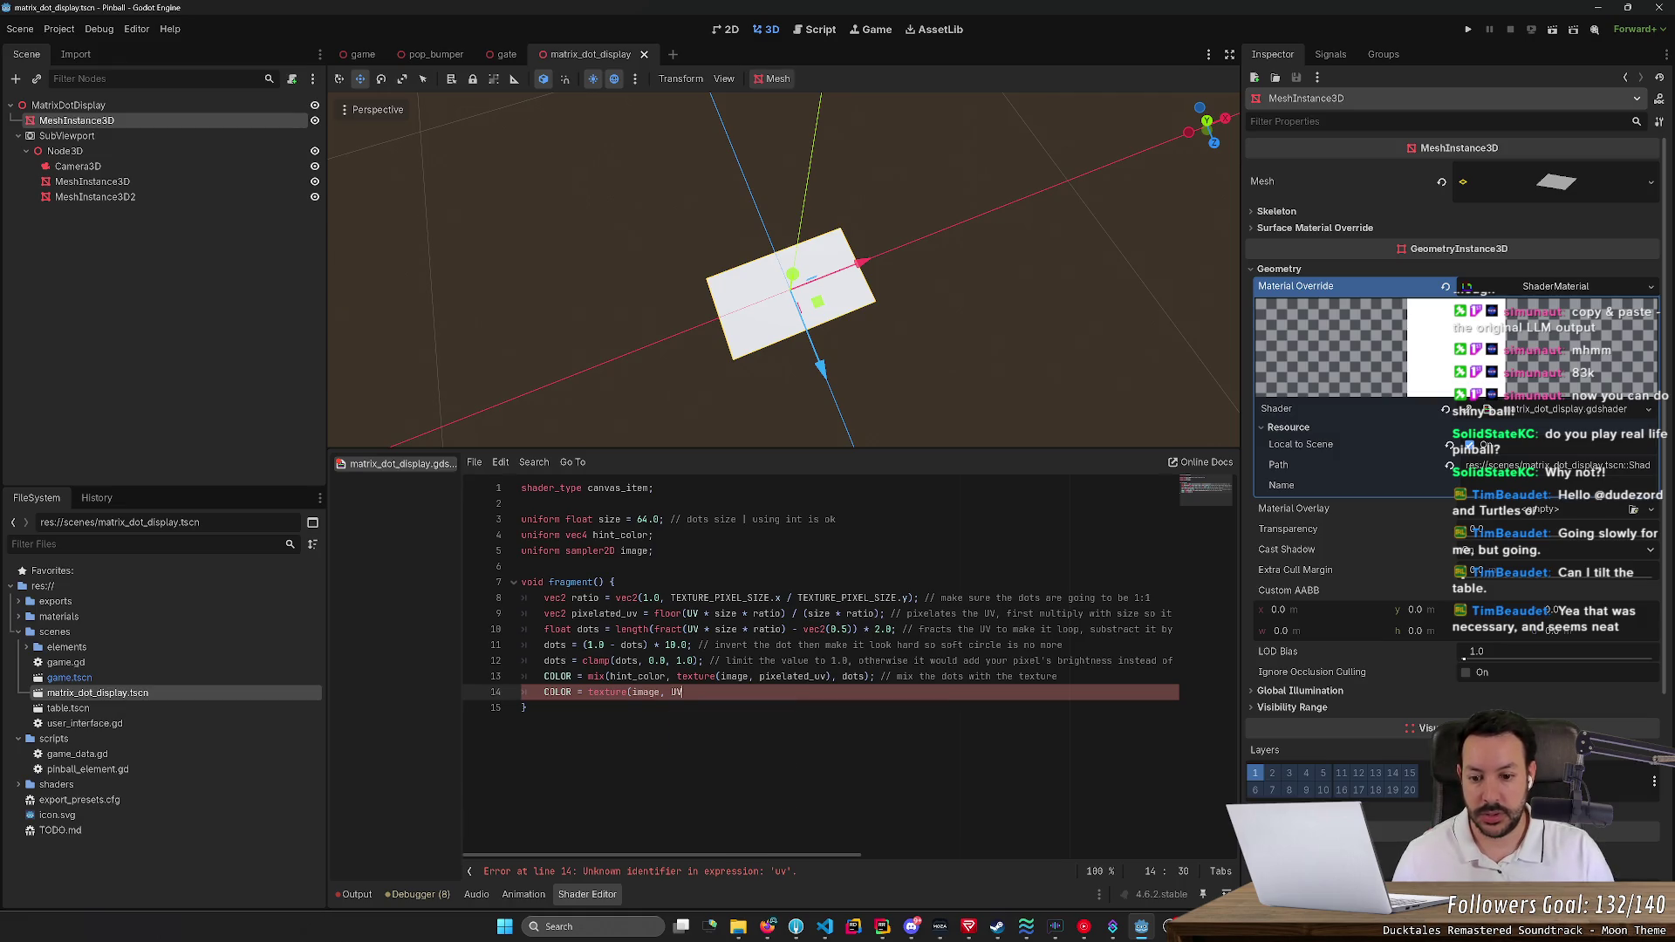
type(")")
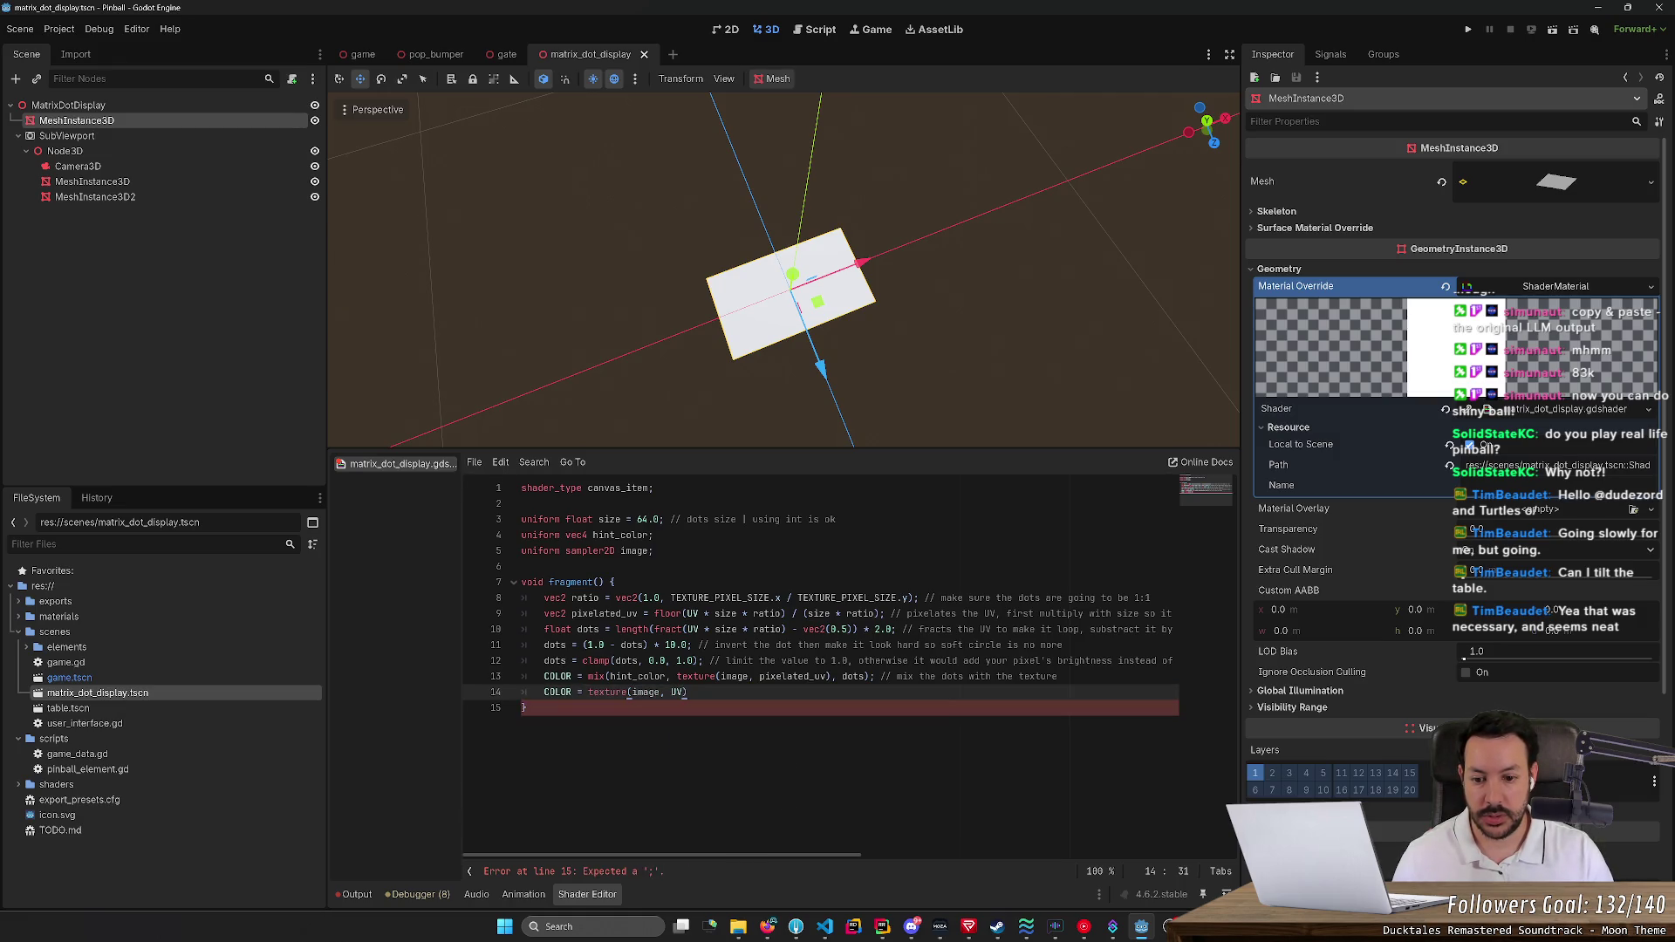
type(";")
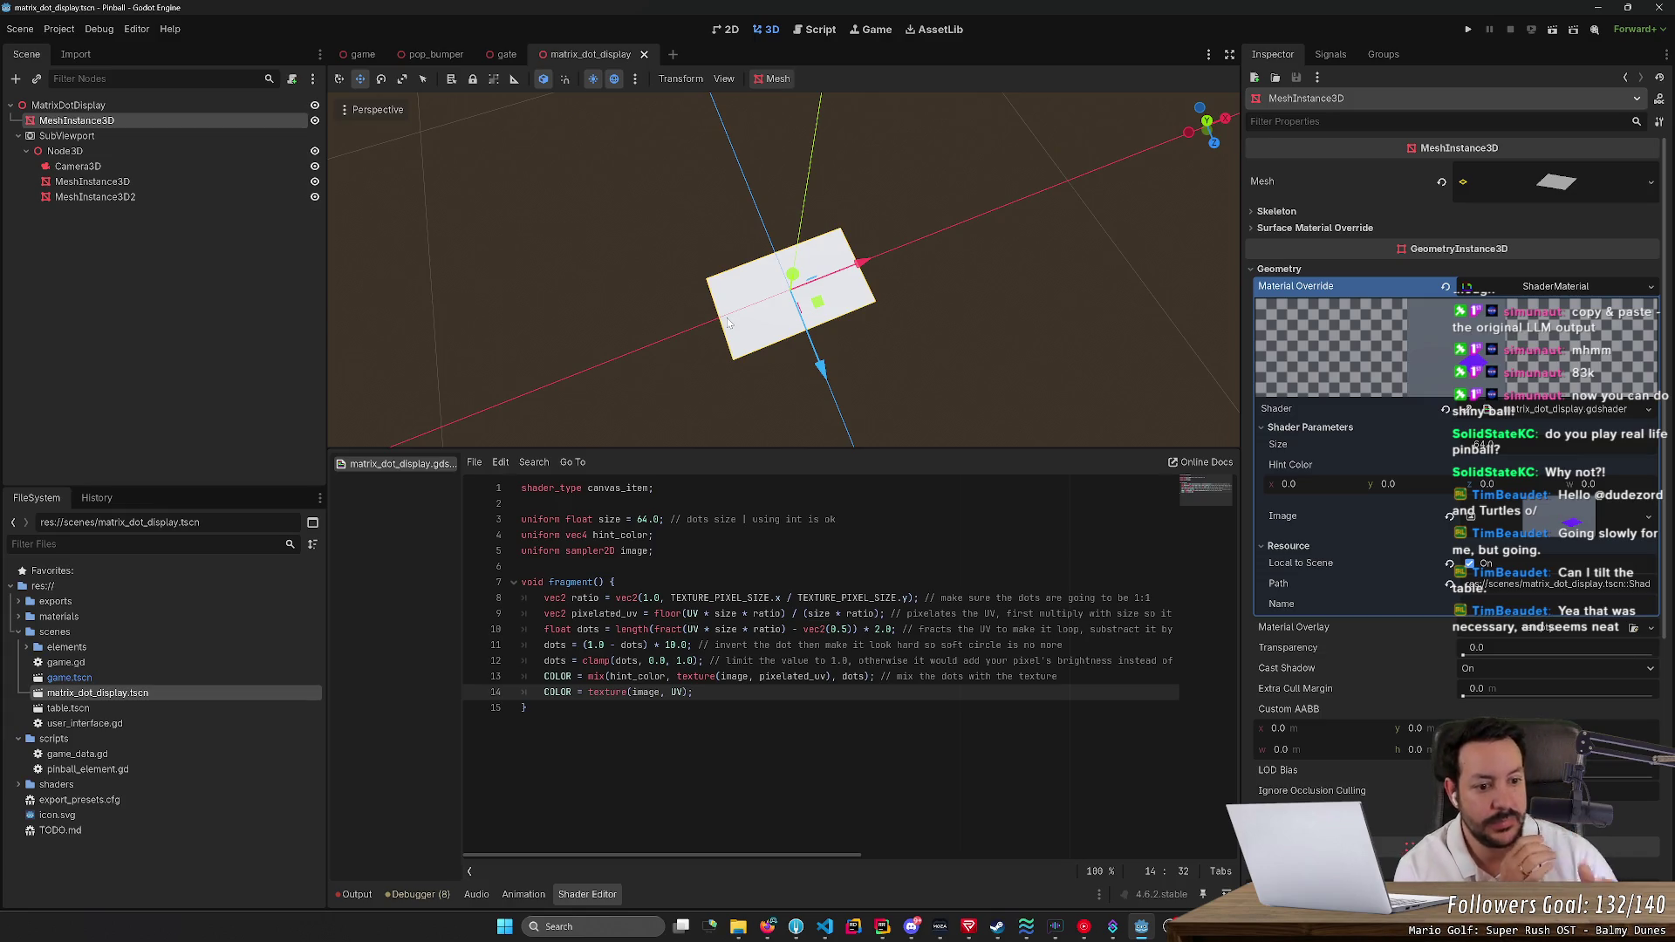
Toggle the material's Local to Scene setting and save the scene
left_click(1469, 564)
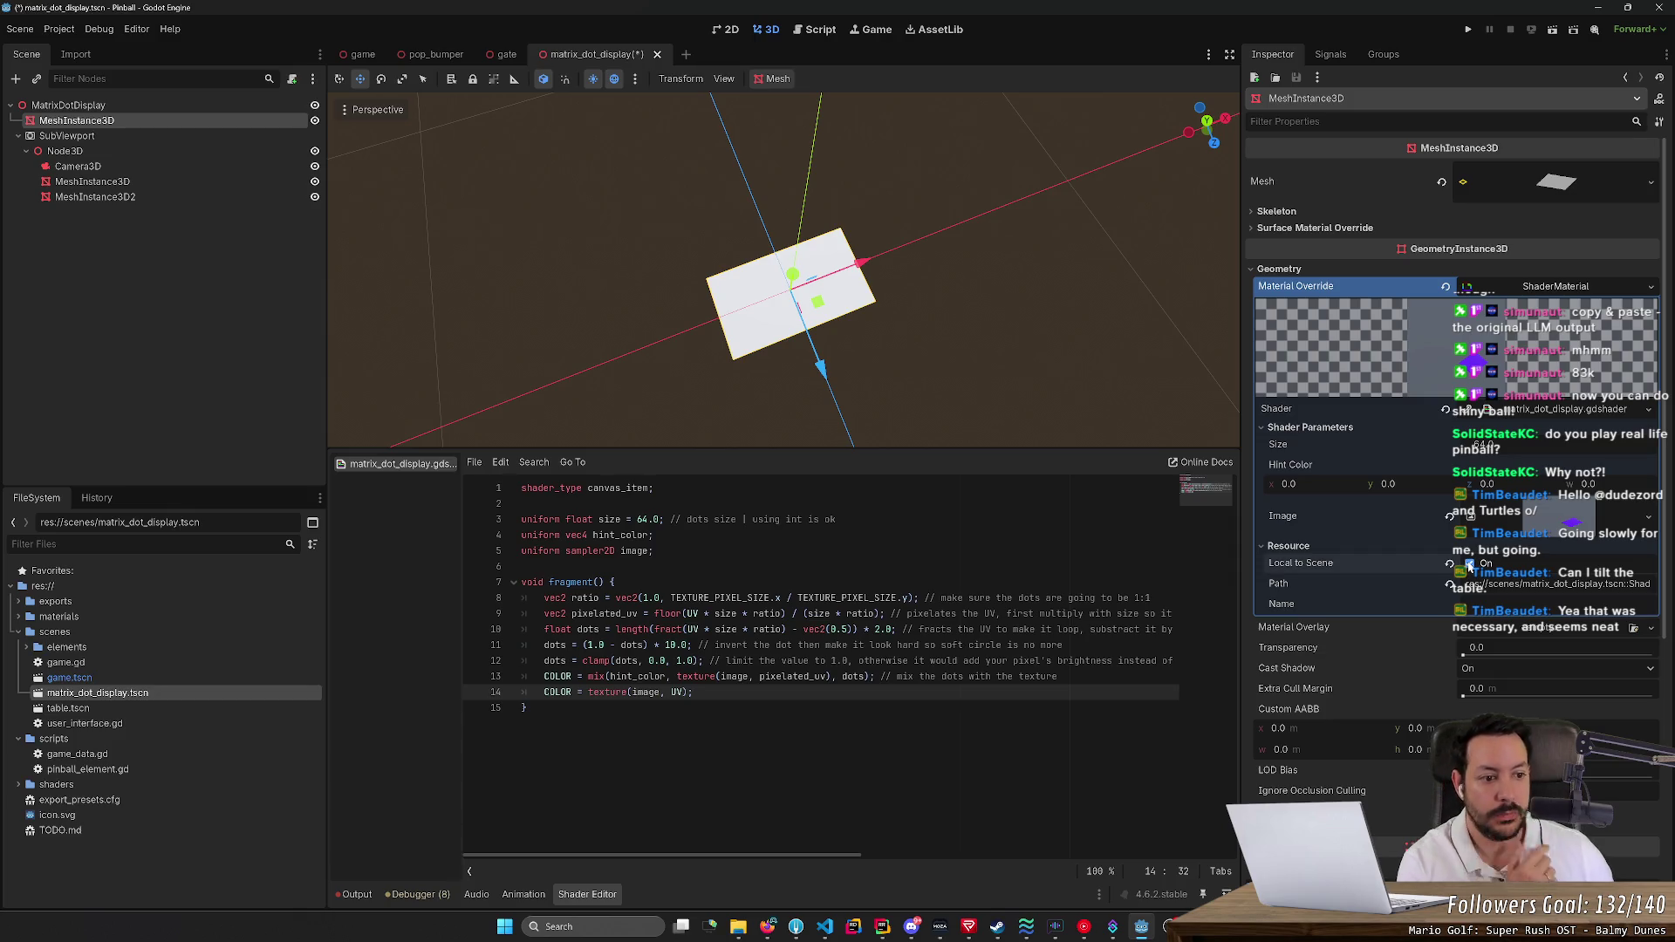
key("ctrl+s")
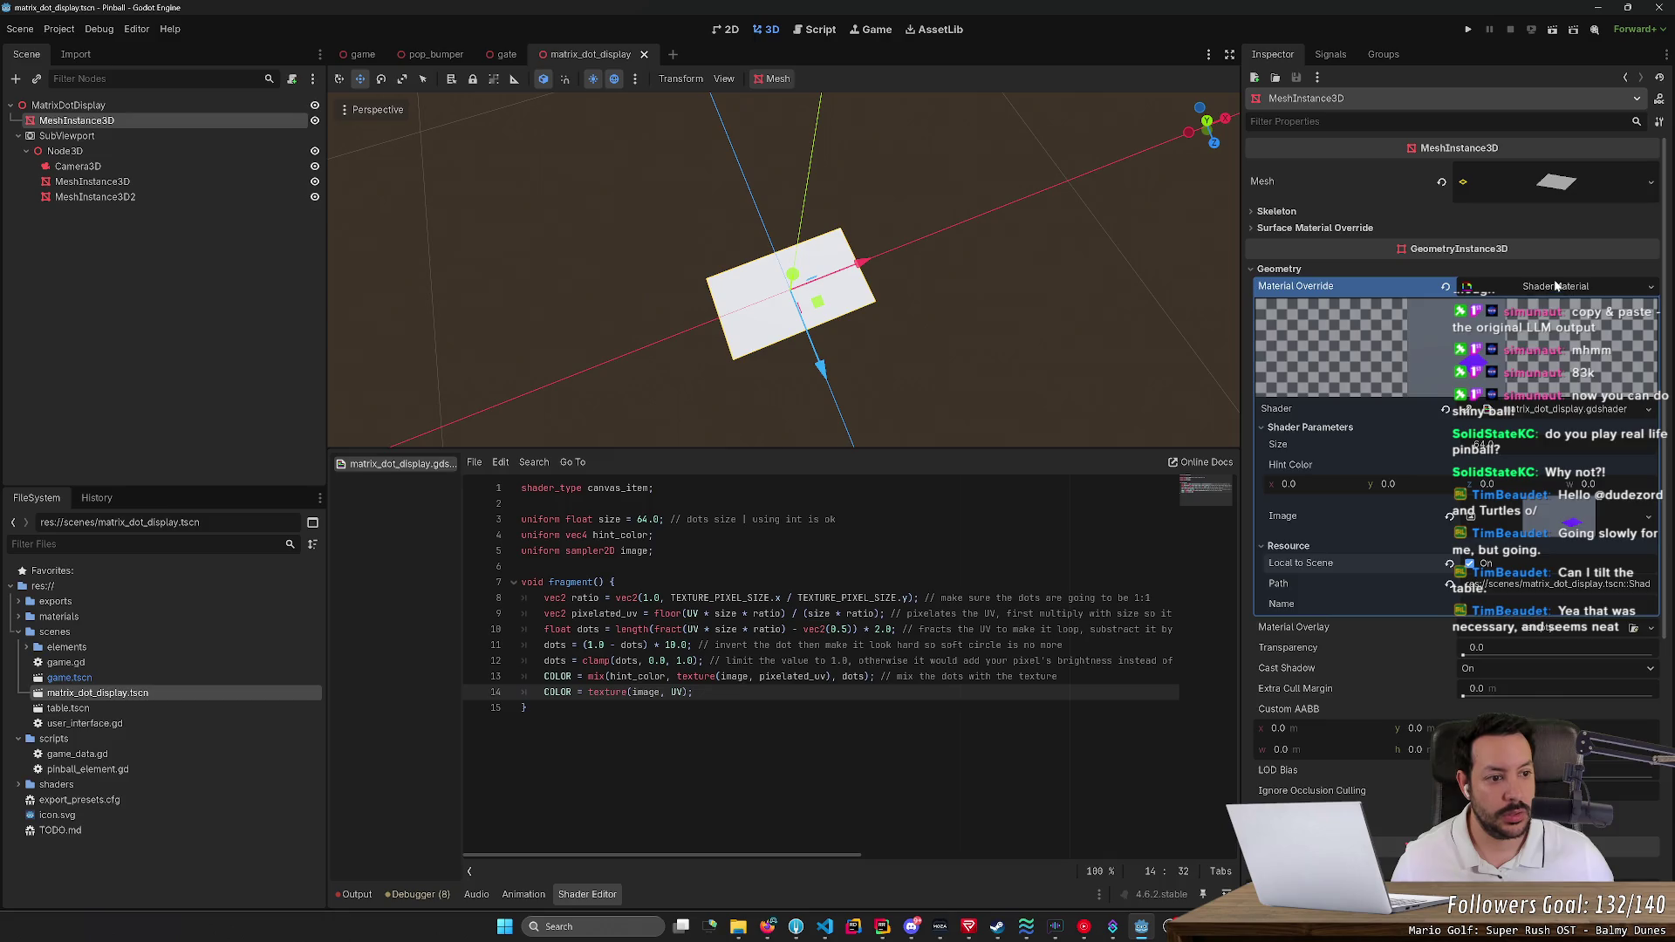
left_click(1556, 286)
left_click(1555, 287)
Replace the override with a new StandardMaterial3D whose albedo colour is magenta ff27ff
left_click(1650, 288)
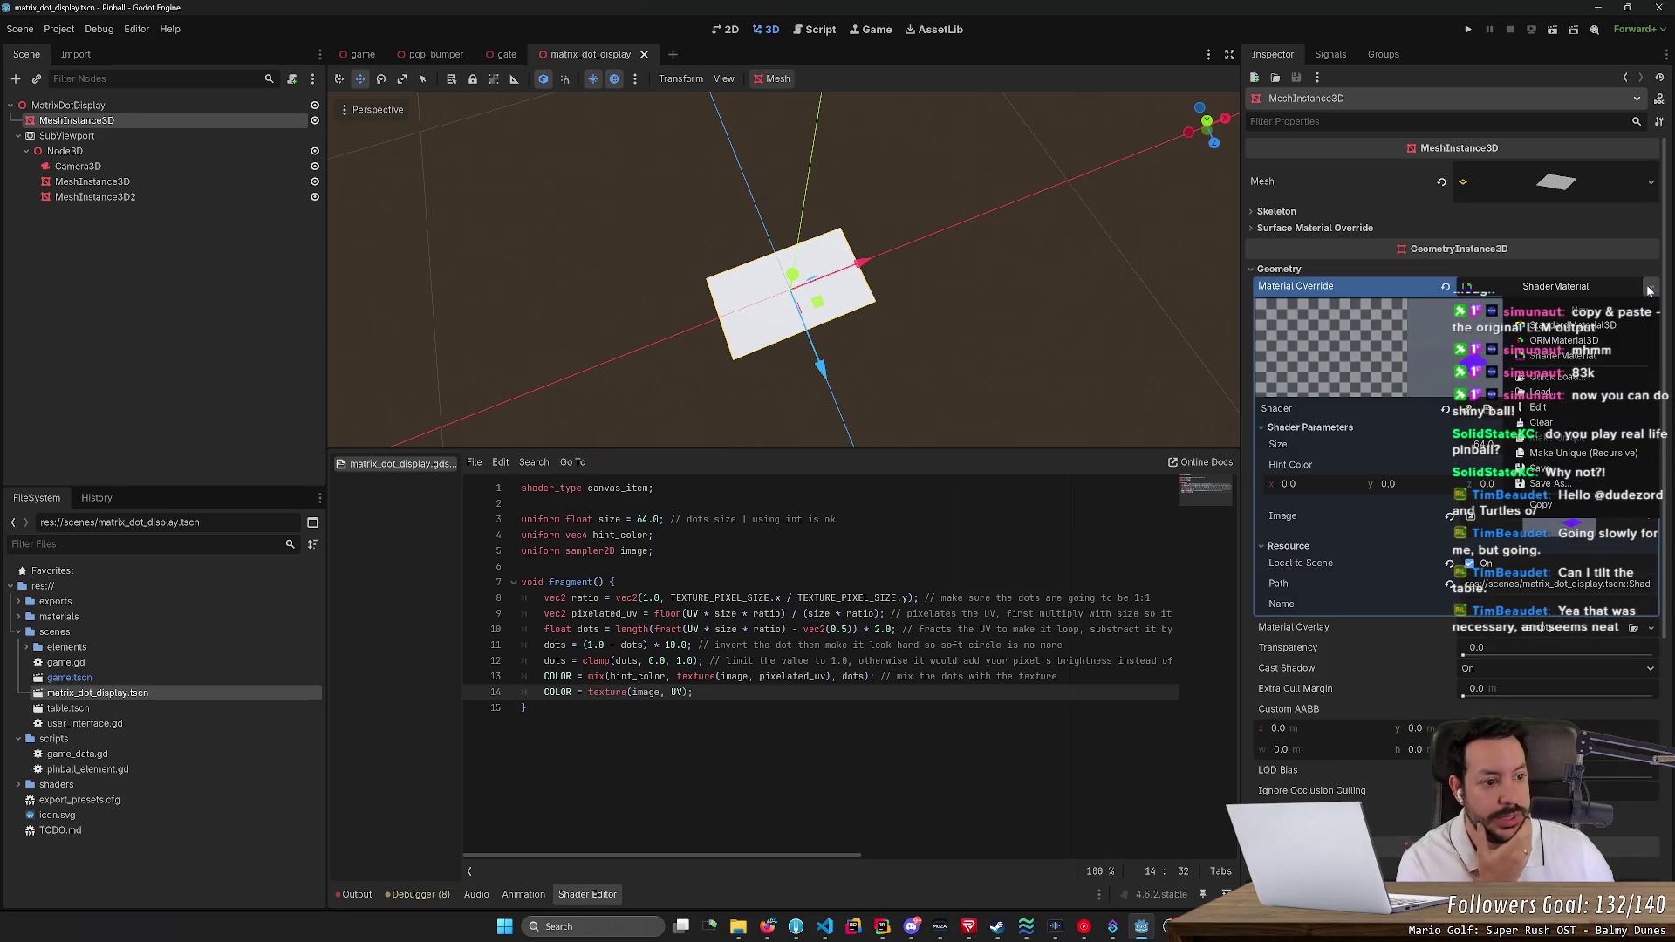
left_click(1595, 333)
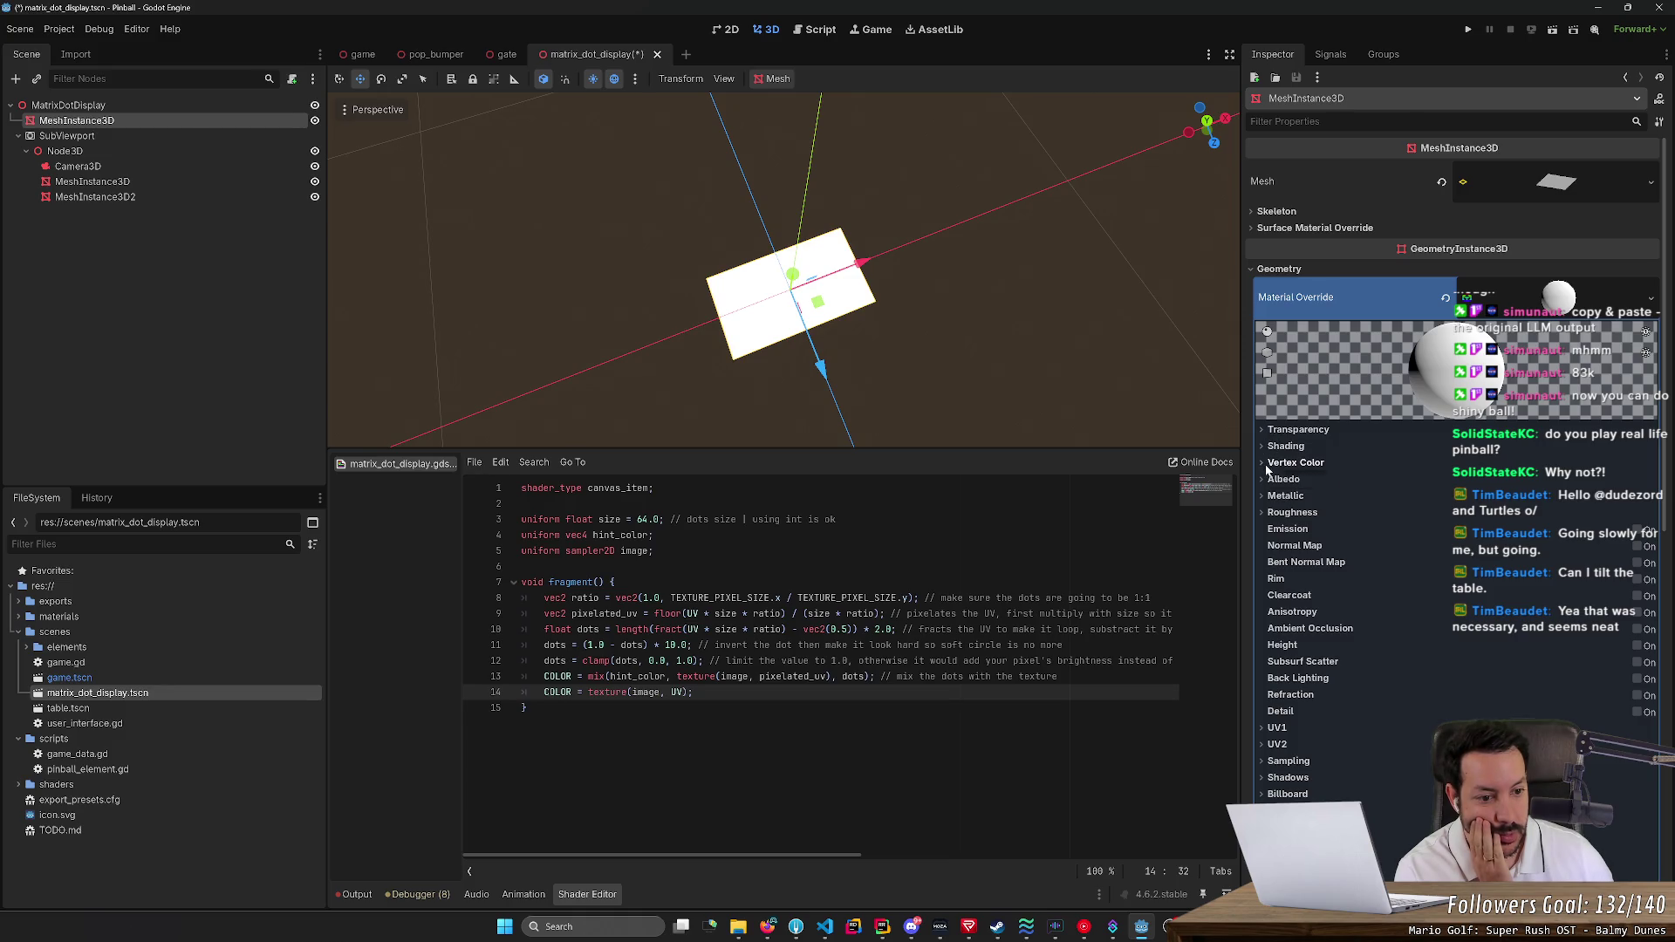
left_click(1285, 479)
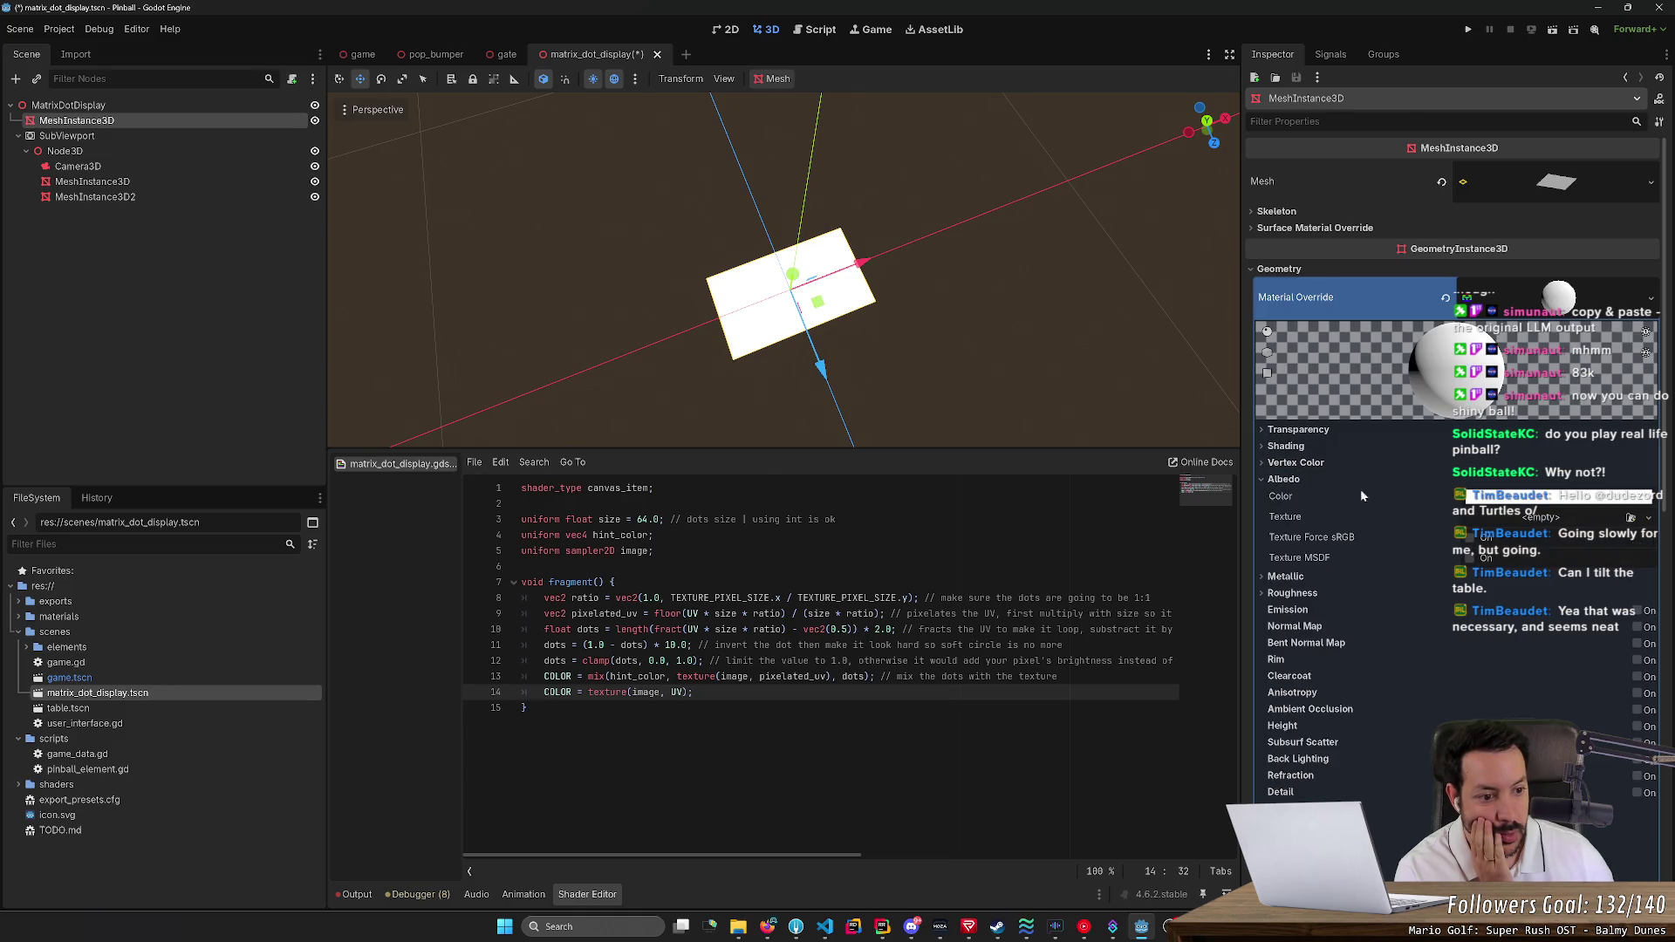
left_click(1536, 495)
left_click(1501, 330)
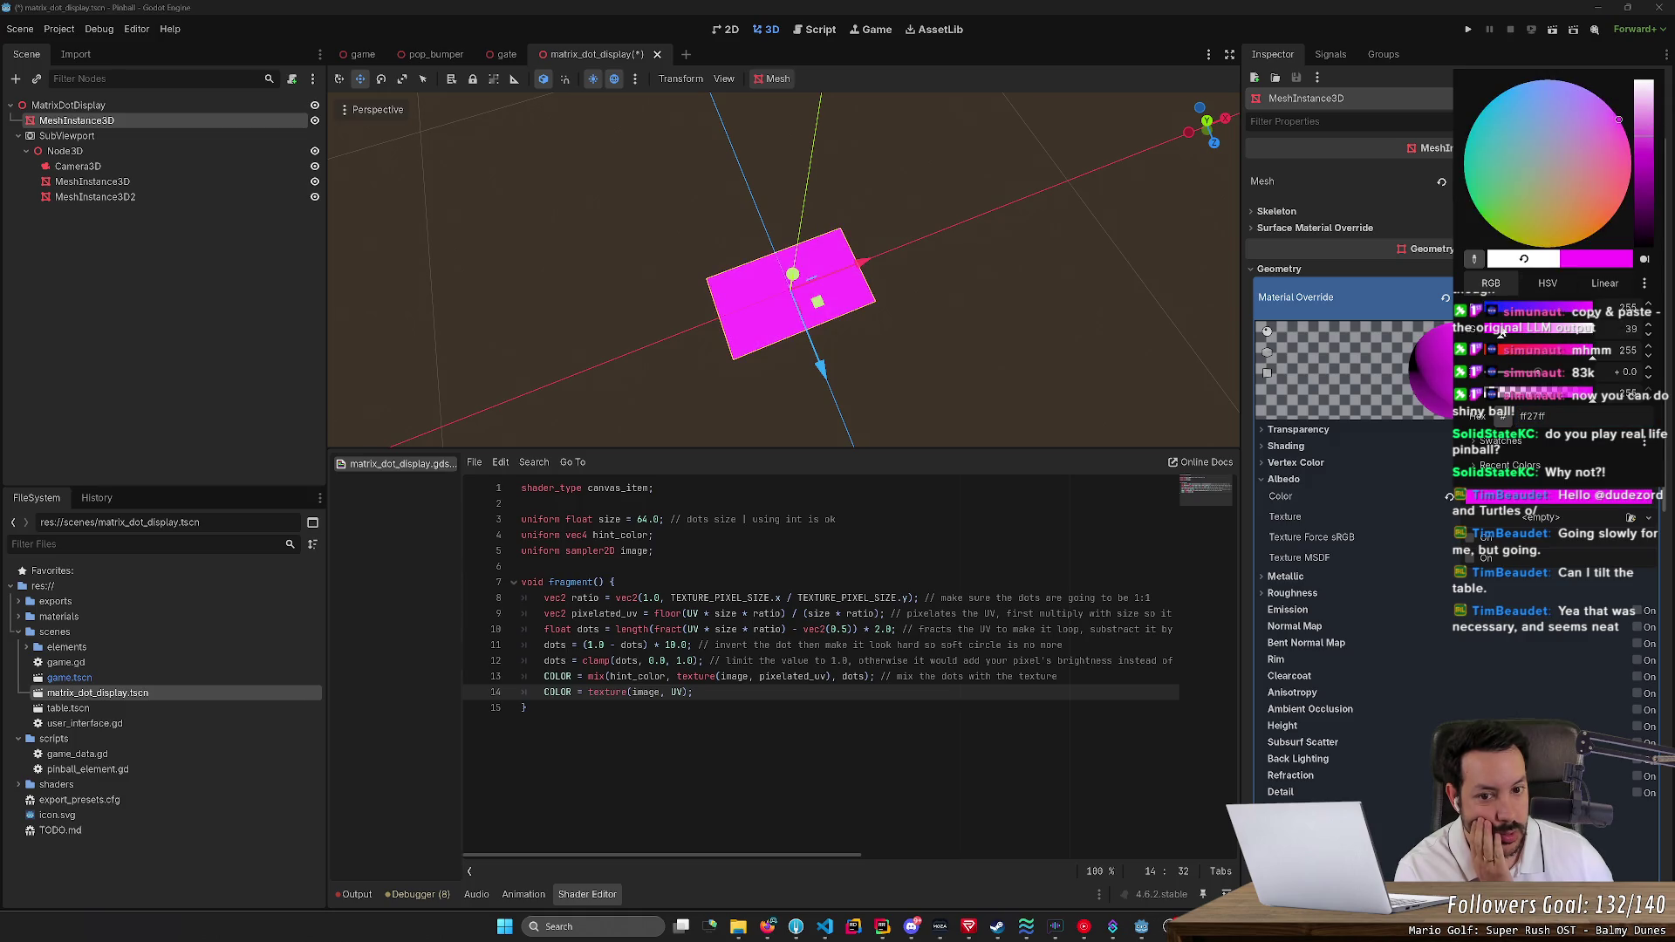
left_click(1281, 501)
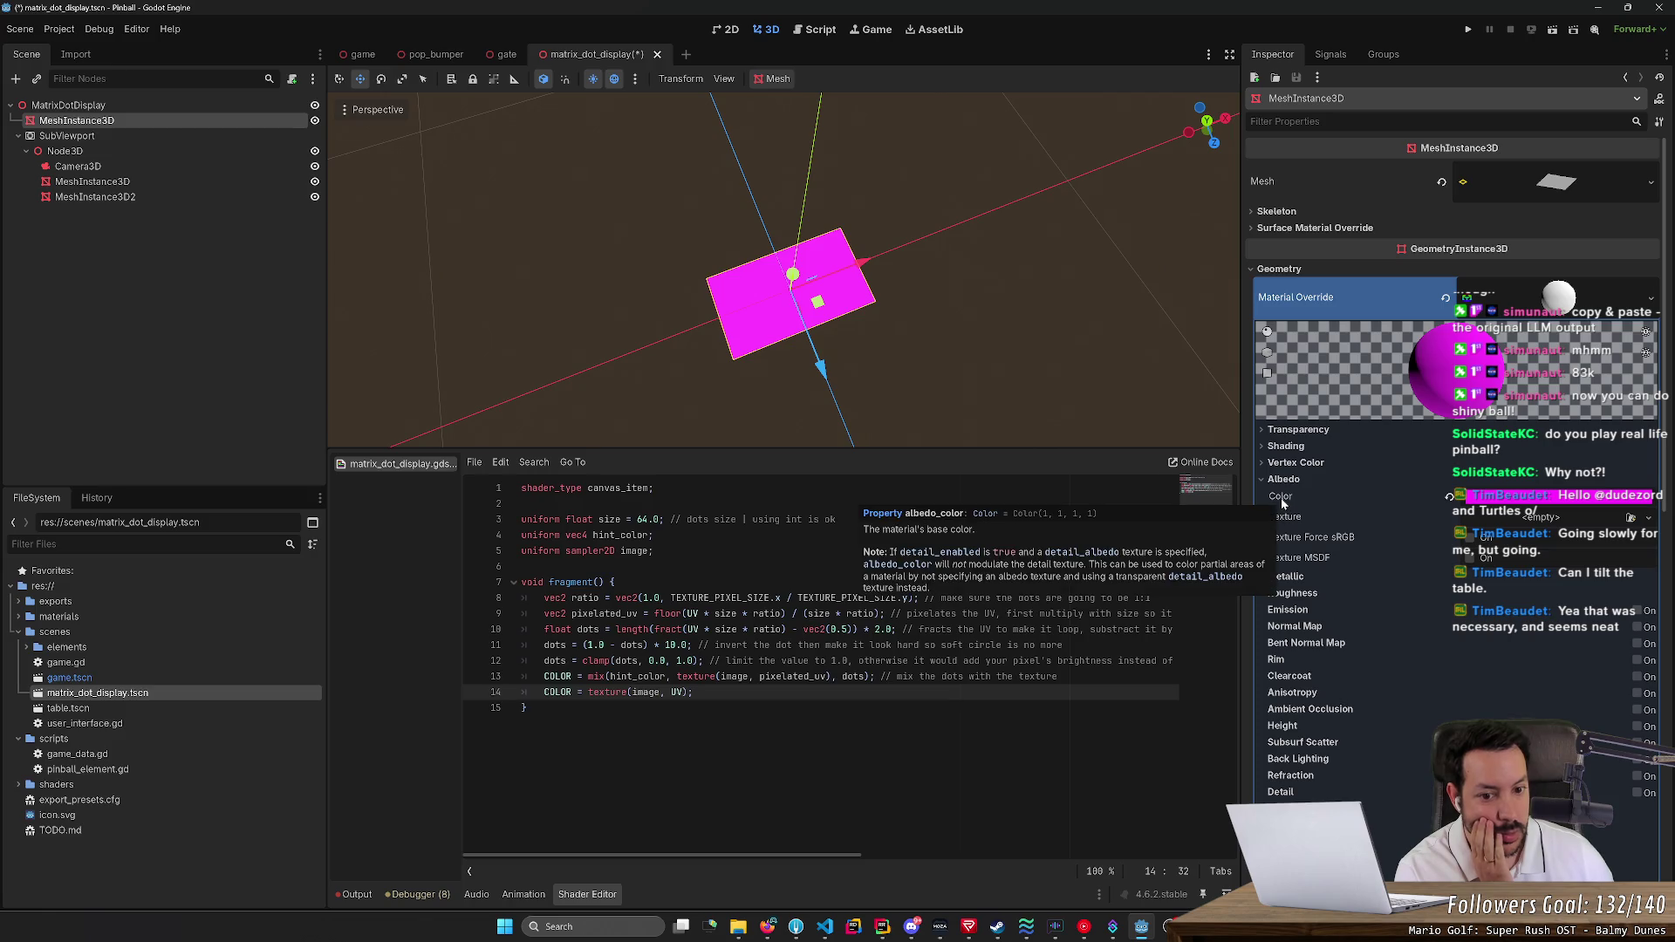
left_click(1527, 299)
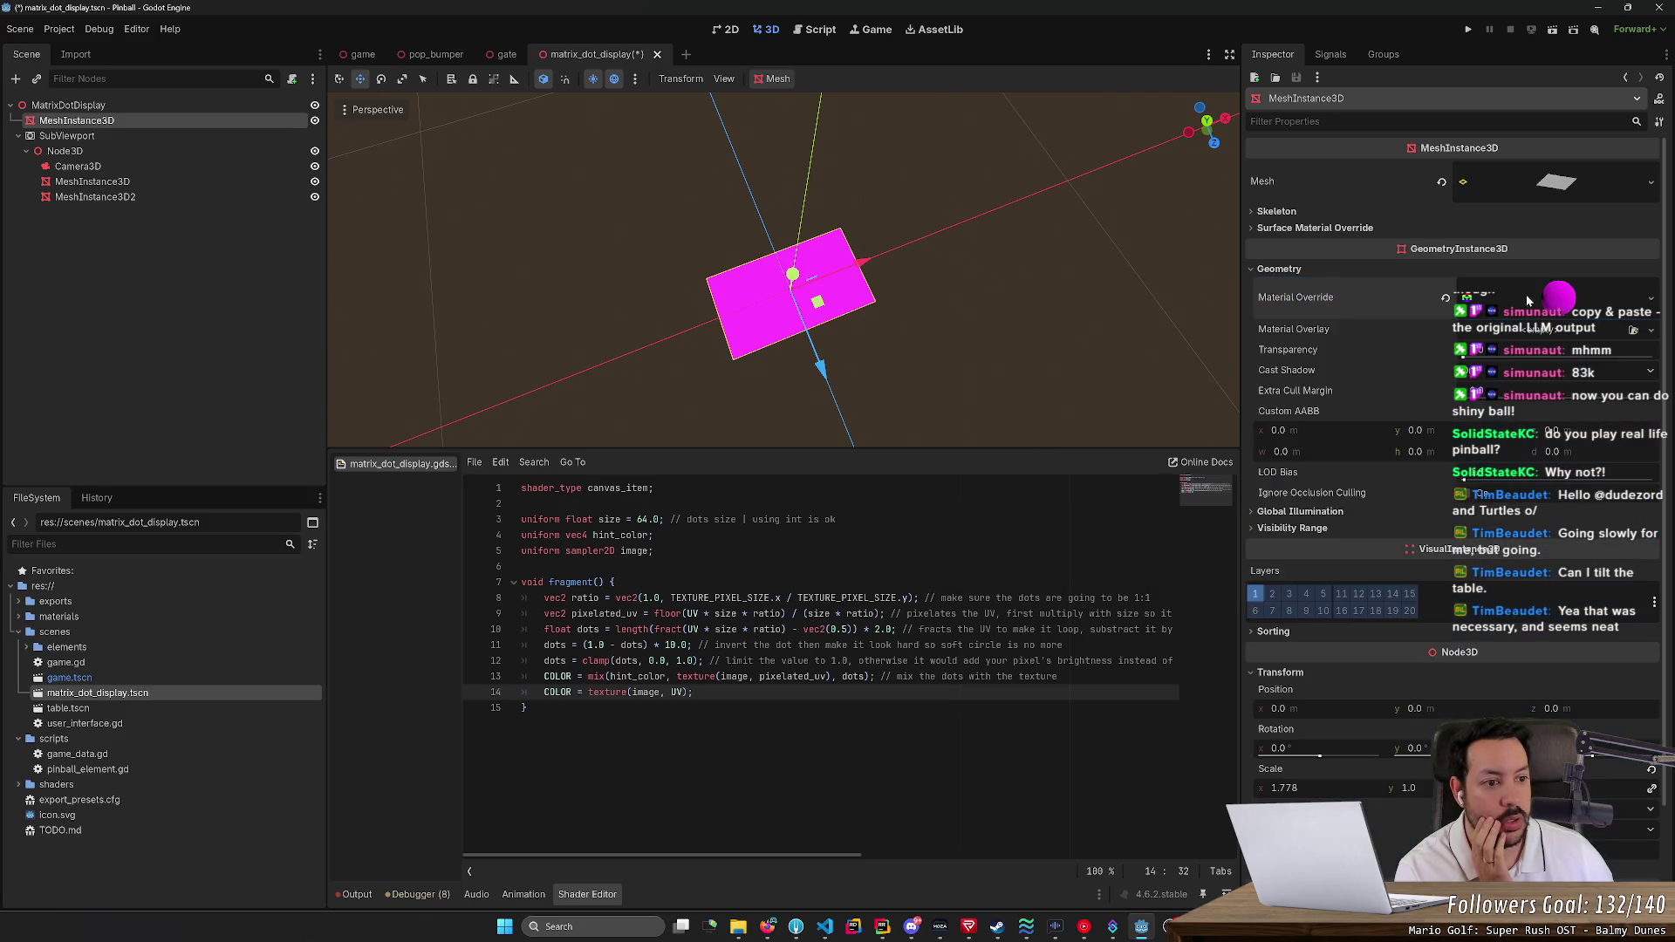
left_click(1541, 299)
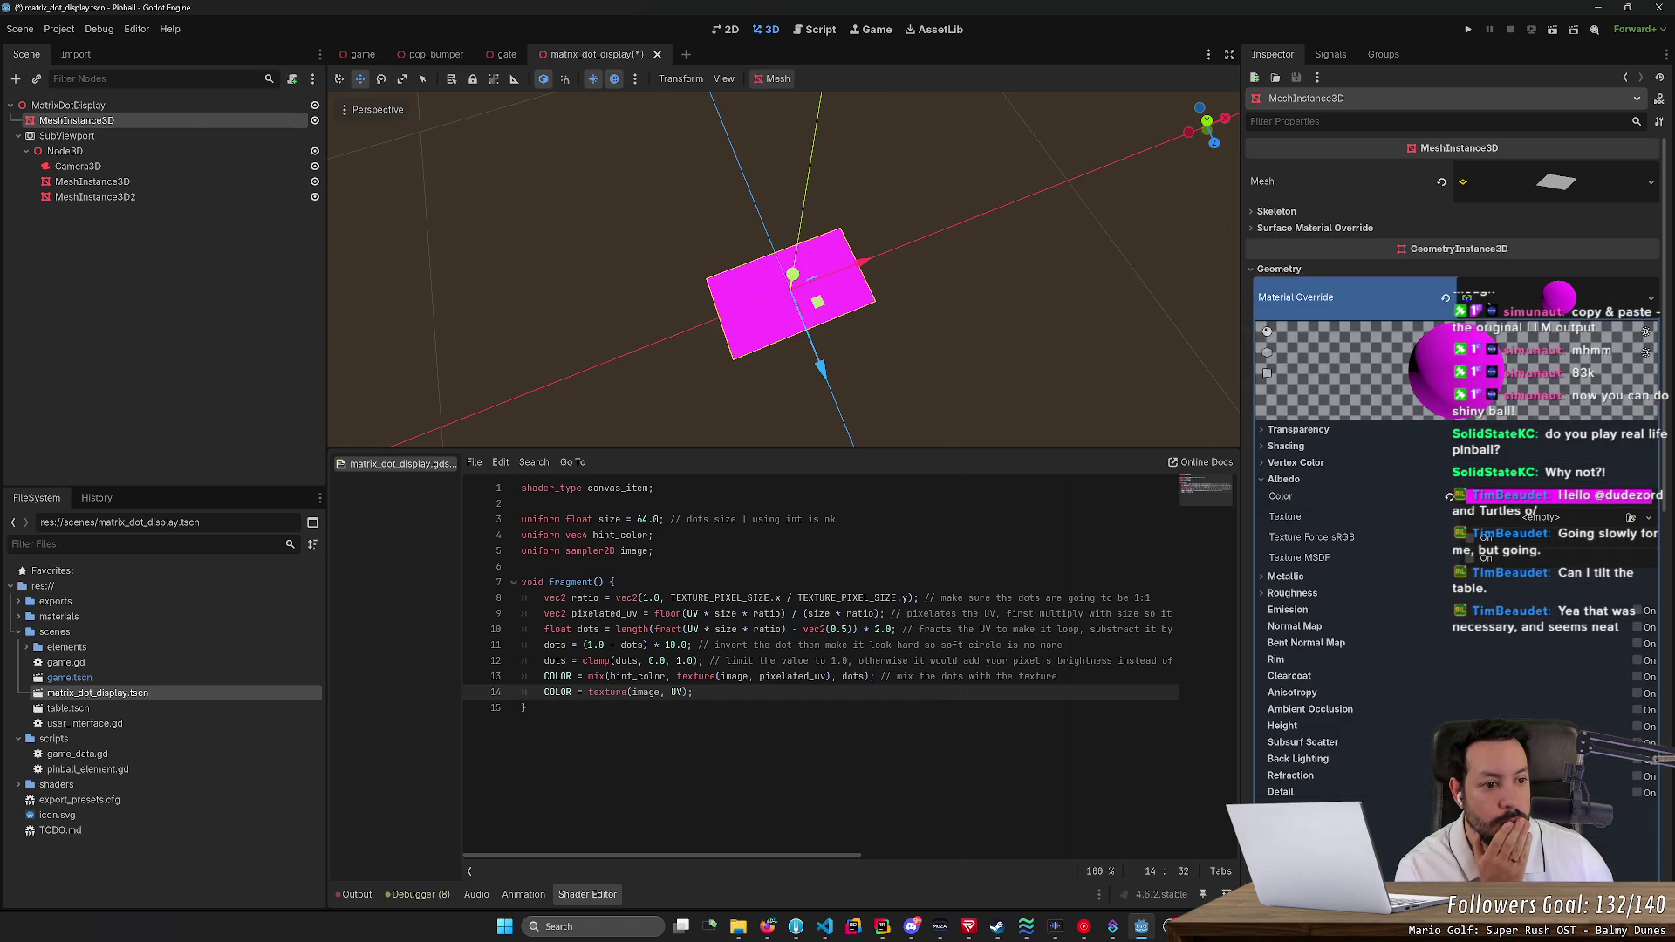
Create a new ShaderMaterial override loaded with matrix_dot_display.gdshader
left_click(1650, 298)
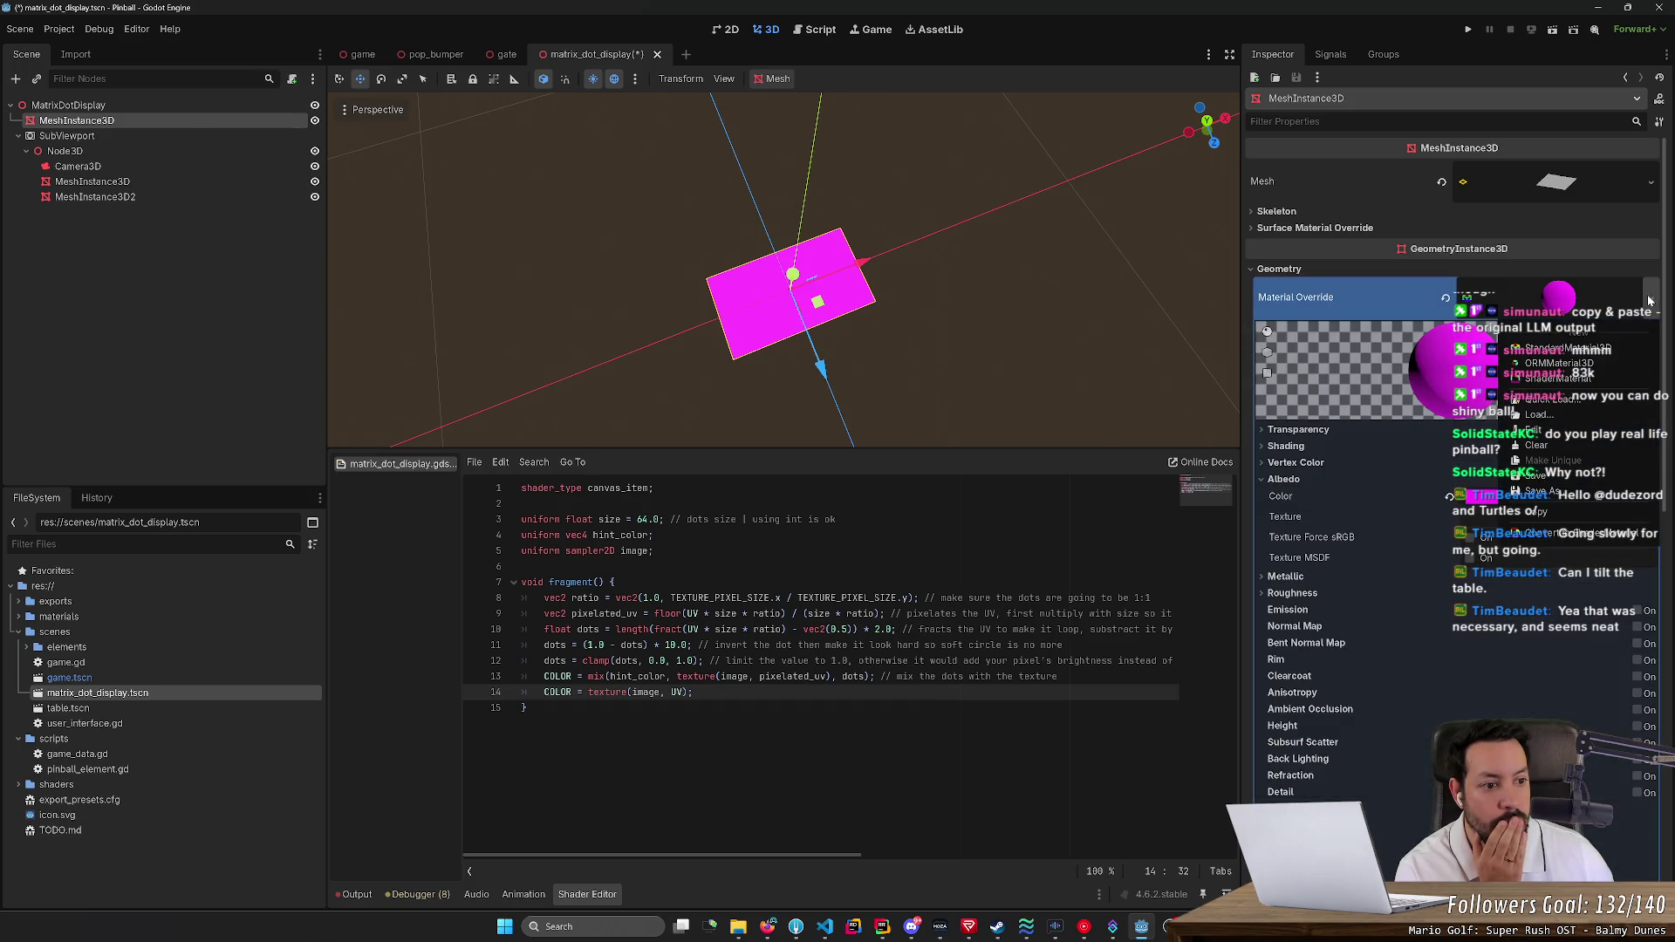
left_click(1581, 381)
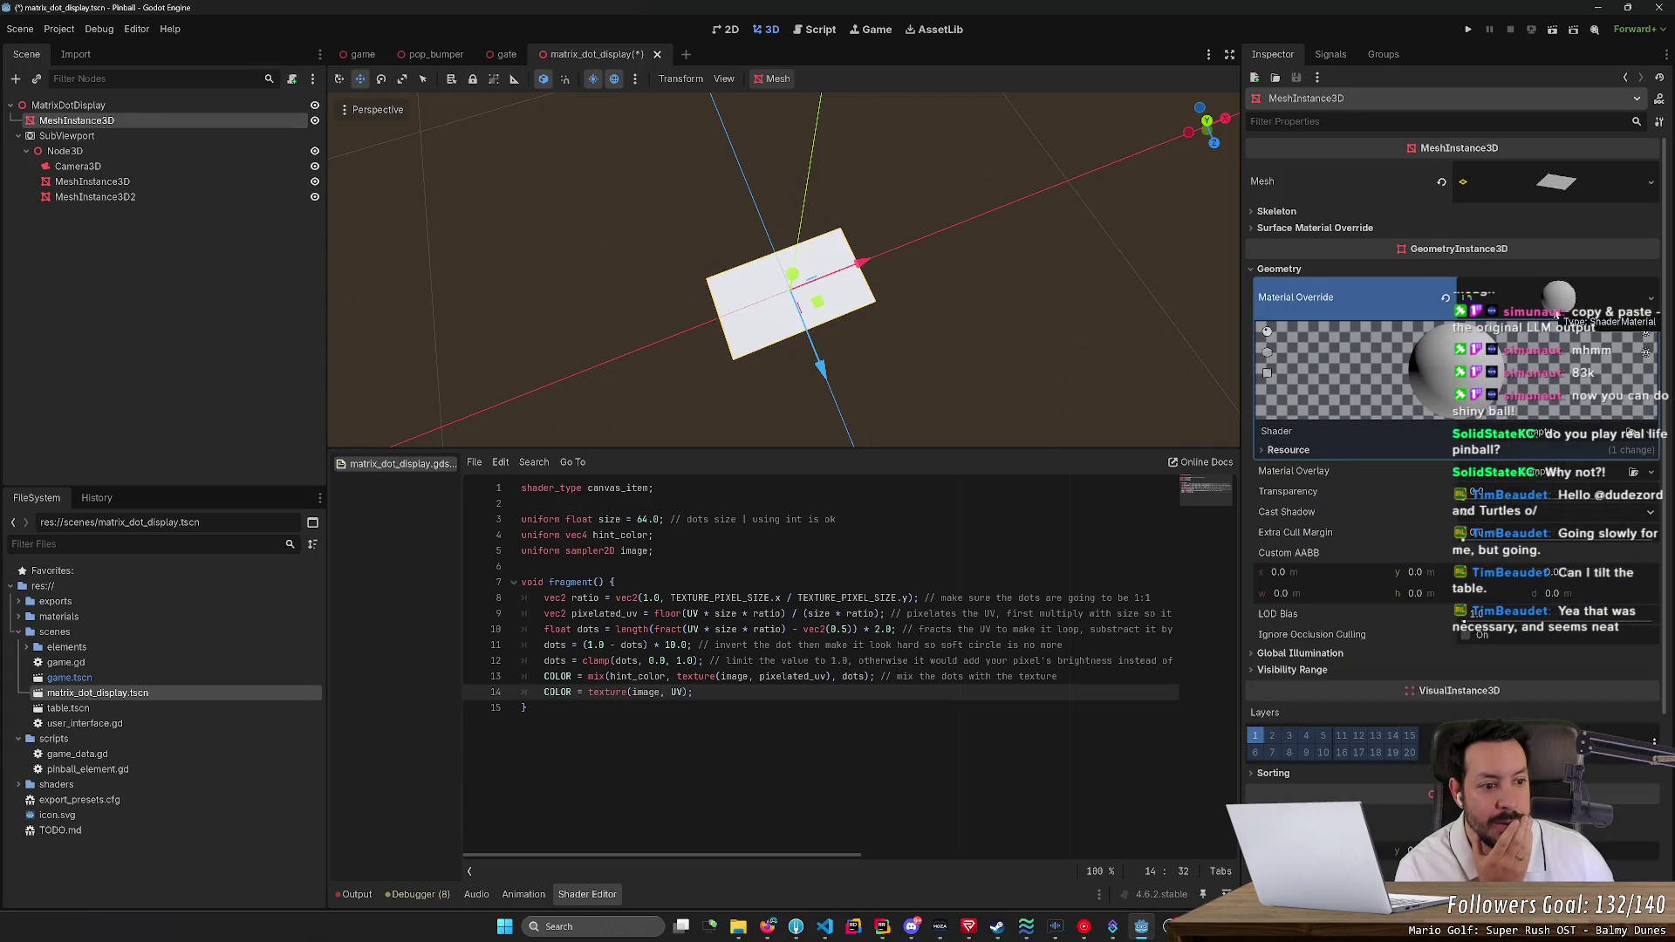
left_click(1648, 438)
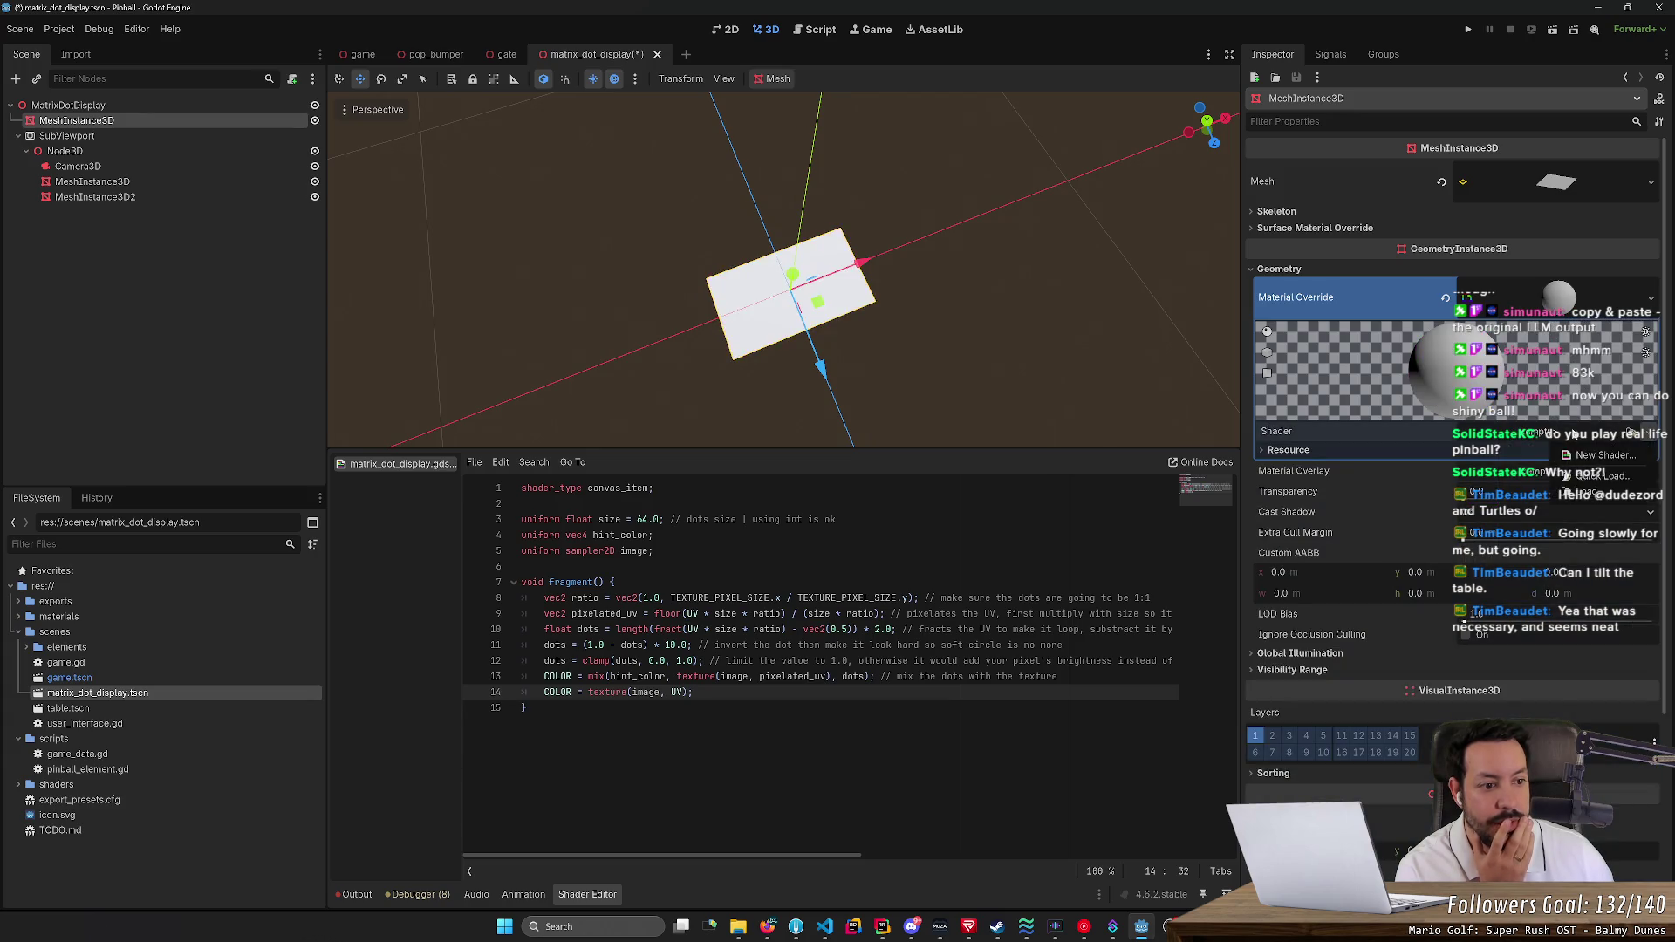
left_click(1584, 477)
double_click(929, 321)
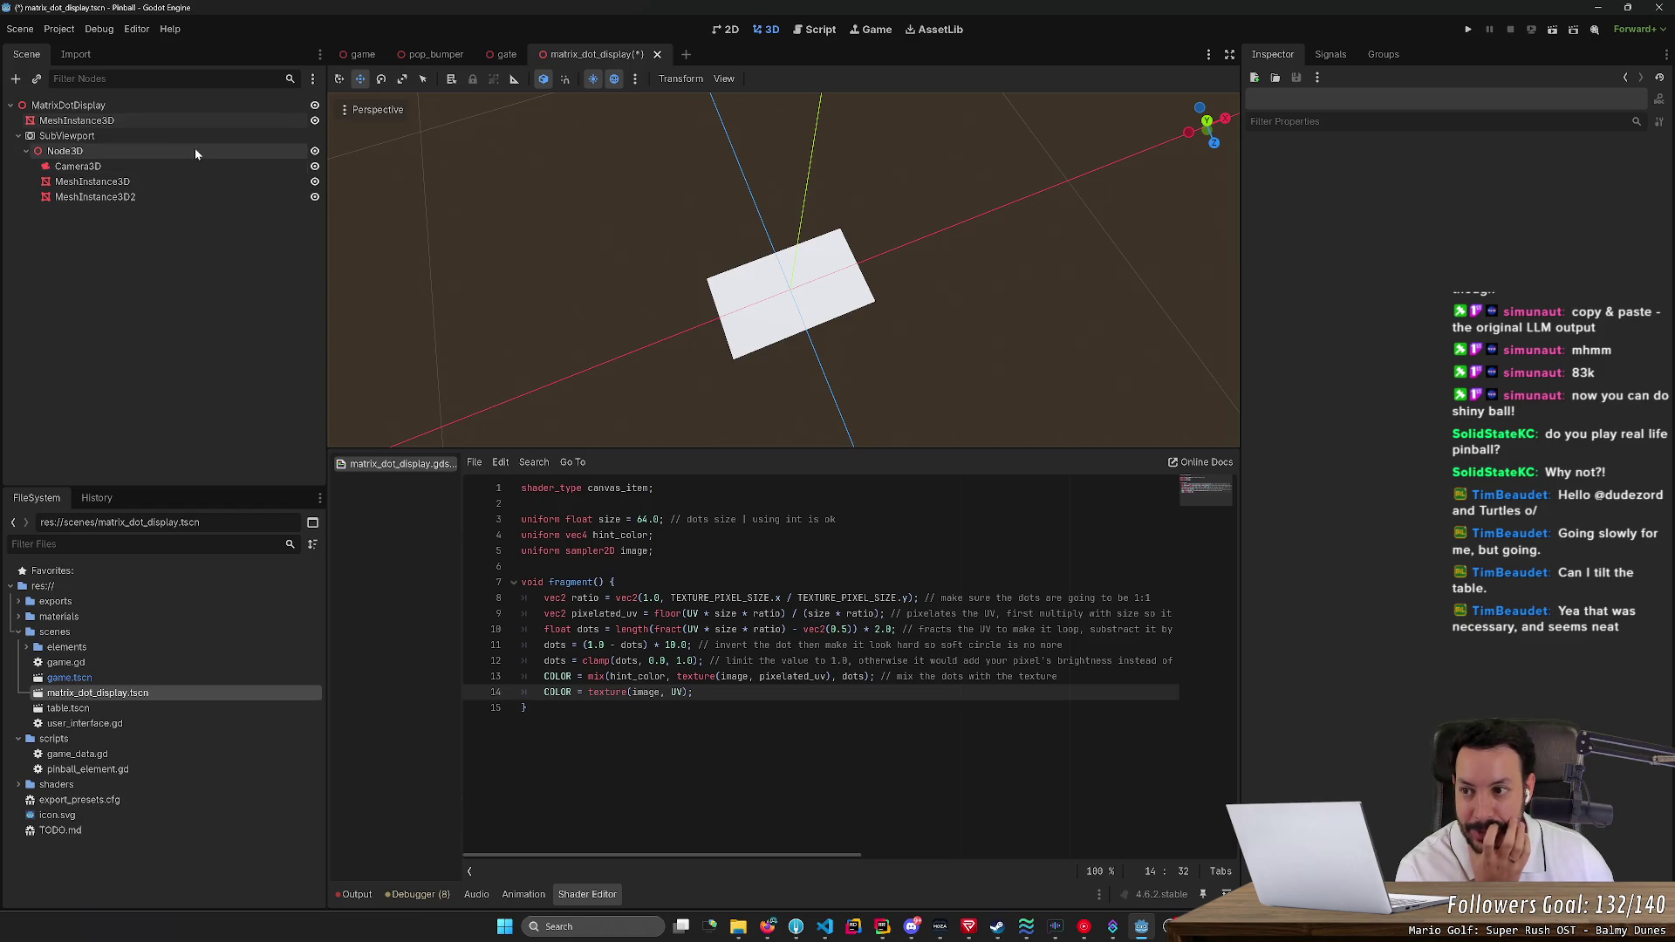
left_click(222, 122)
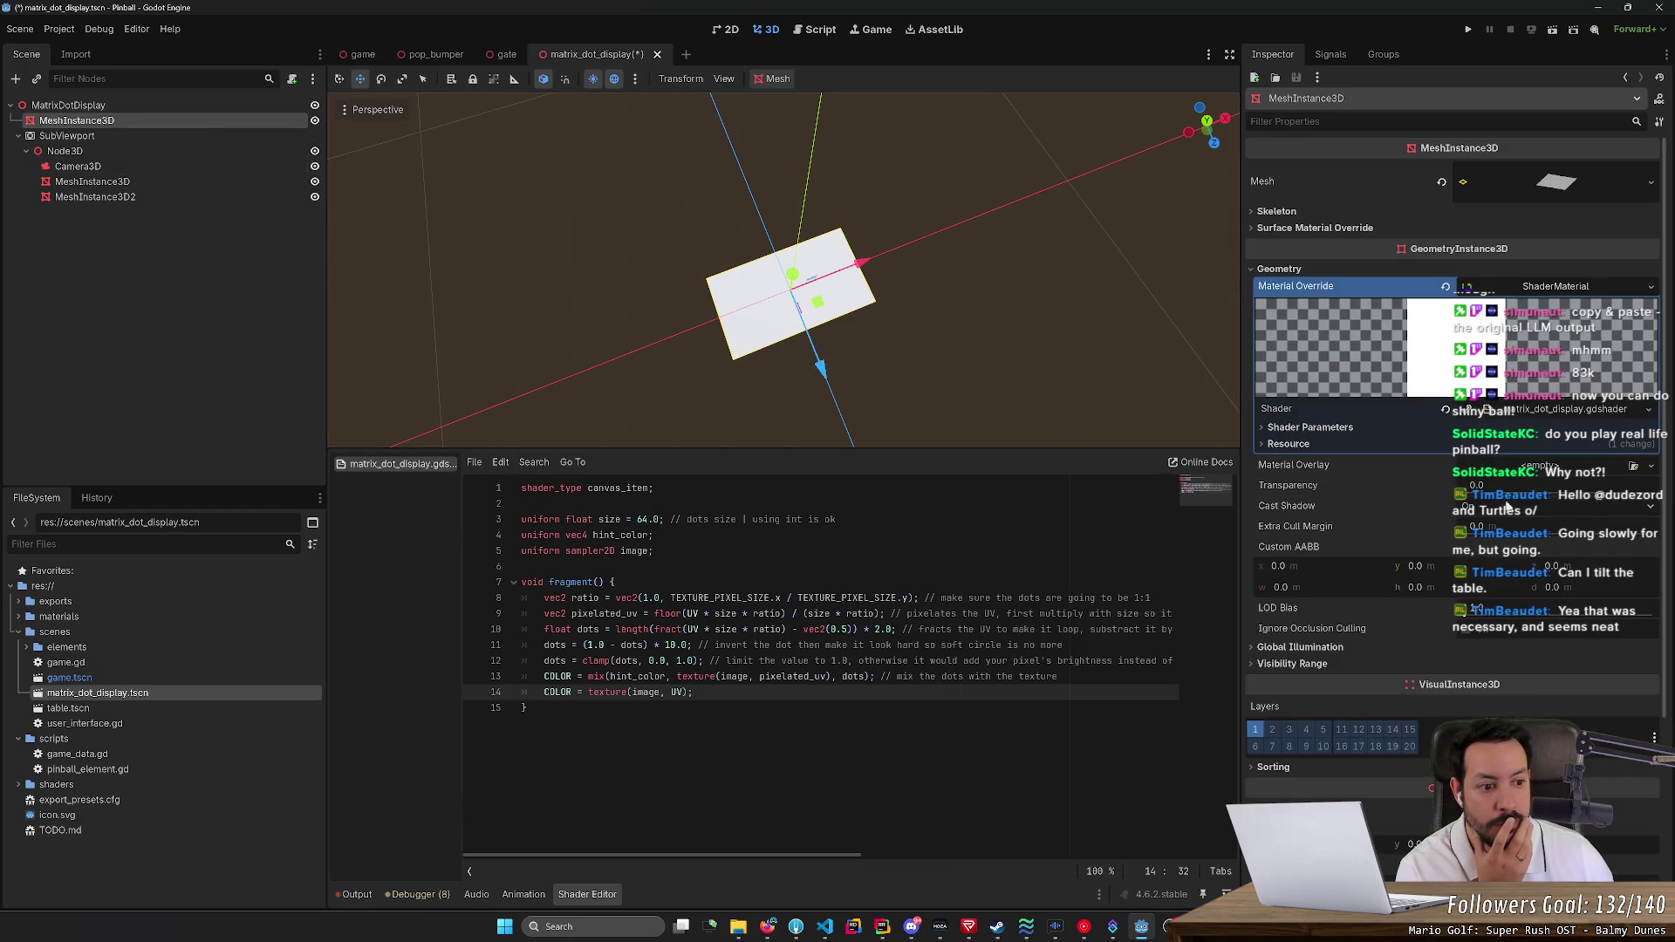
Set the Image shader parameter to a new ViewportTexture sourced from the SubViewport
left_click(1302, 427)
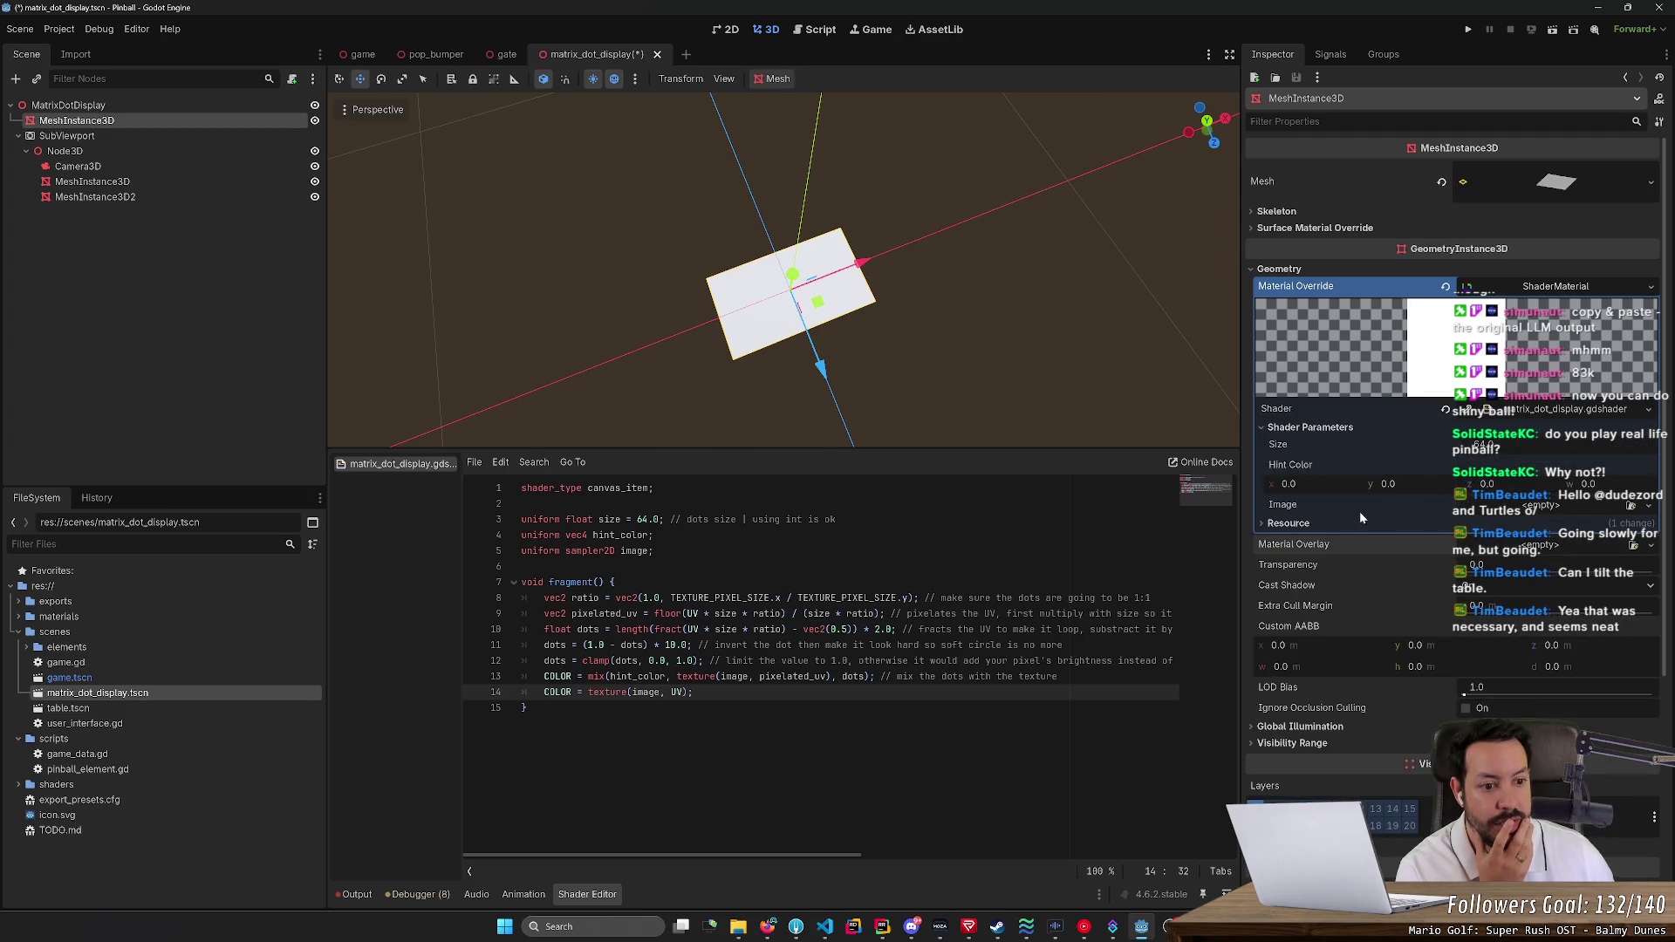
left_click(1540, 506)
left_click(1536, 715)
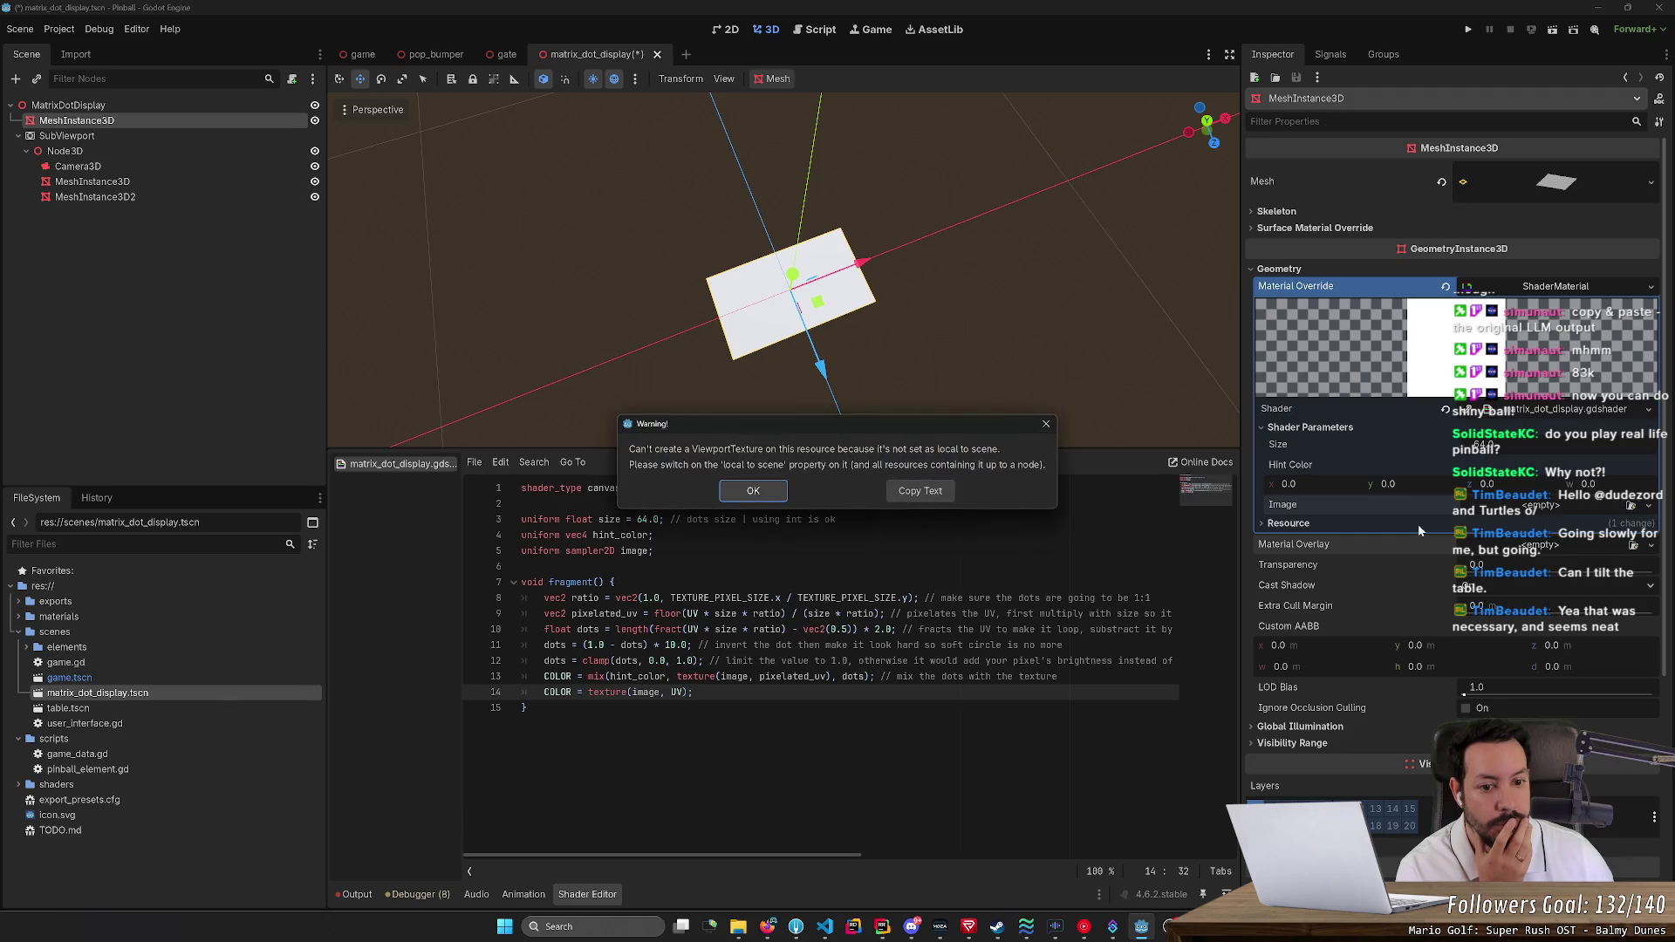
left_click(761, 490)
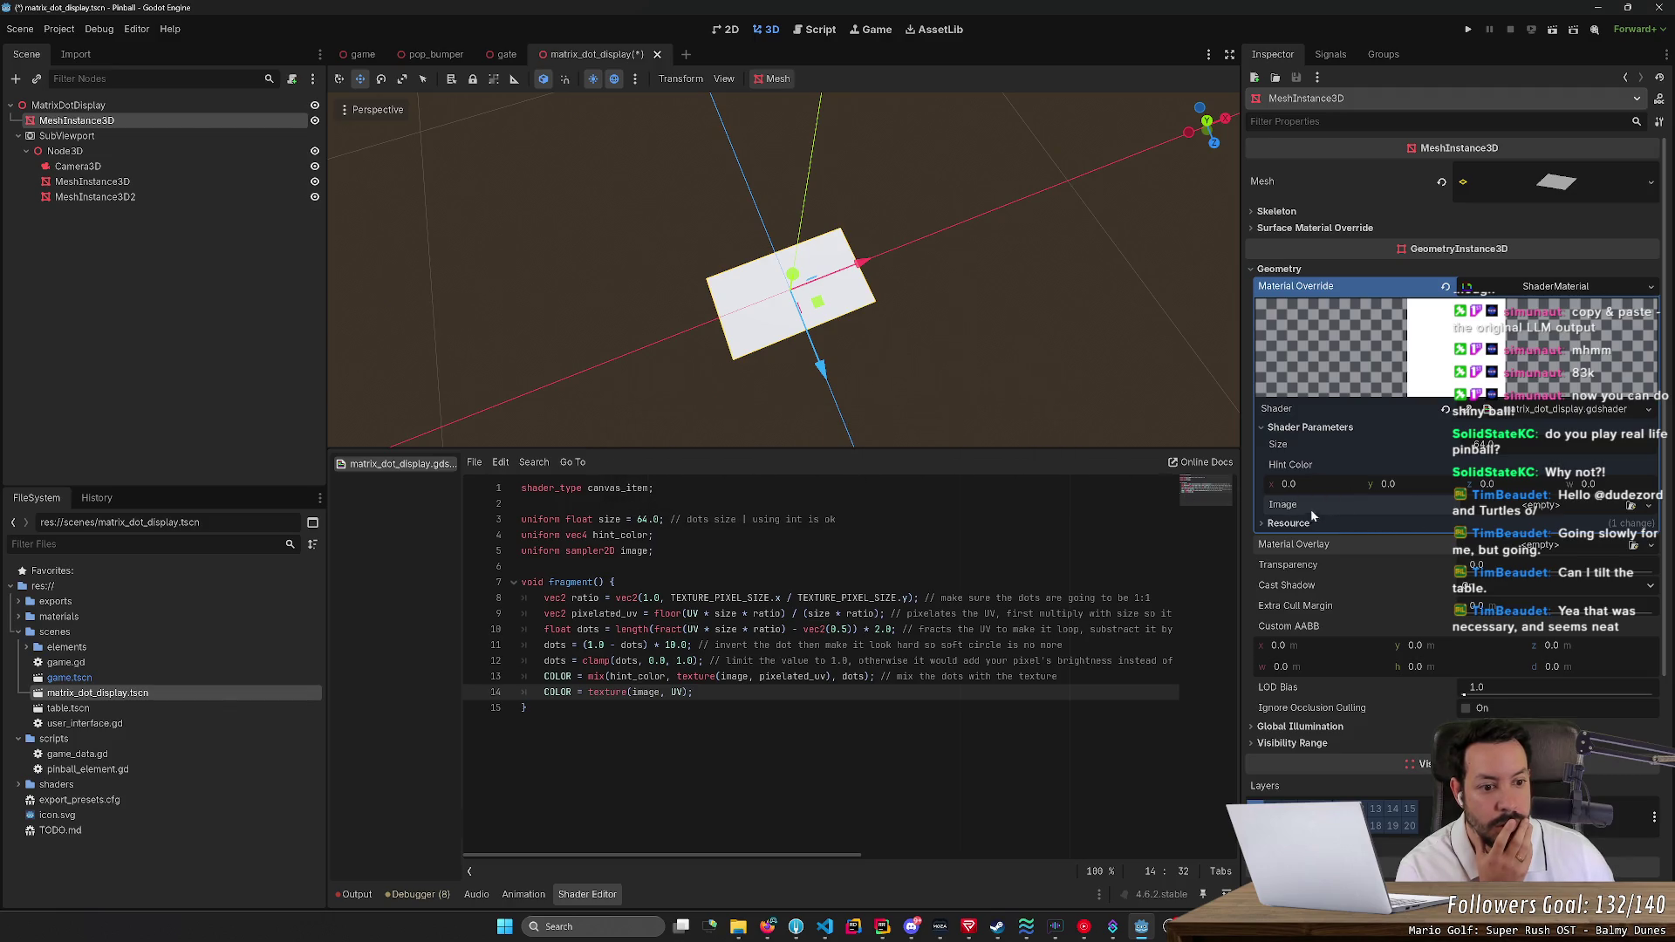
left_click(1291, 524)
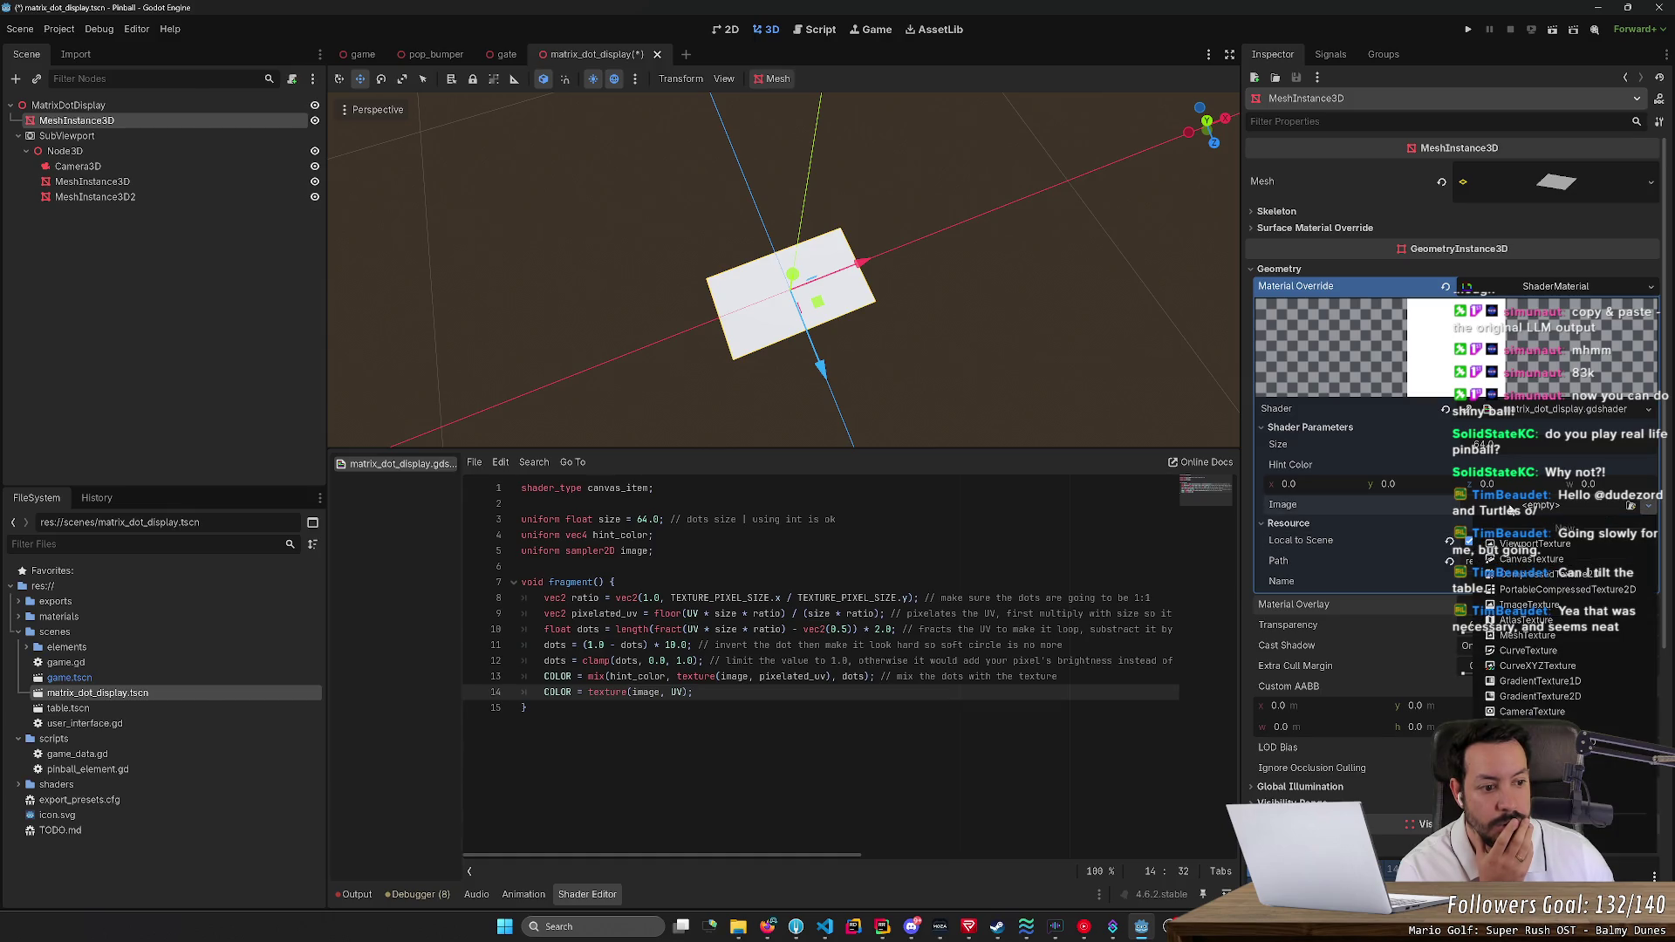
left_click(1527, 510)
double_click(792, 327)
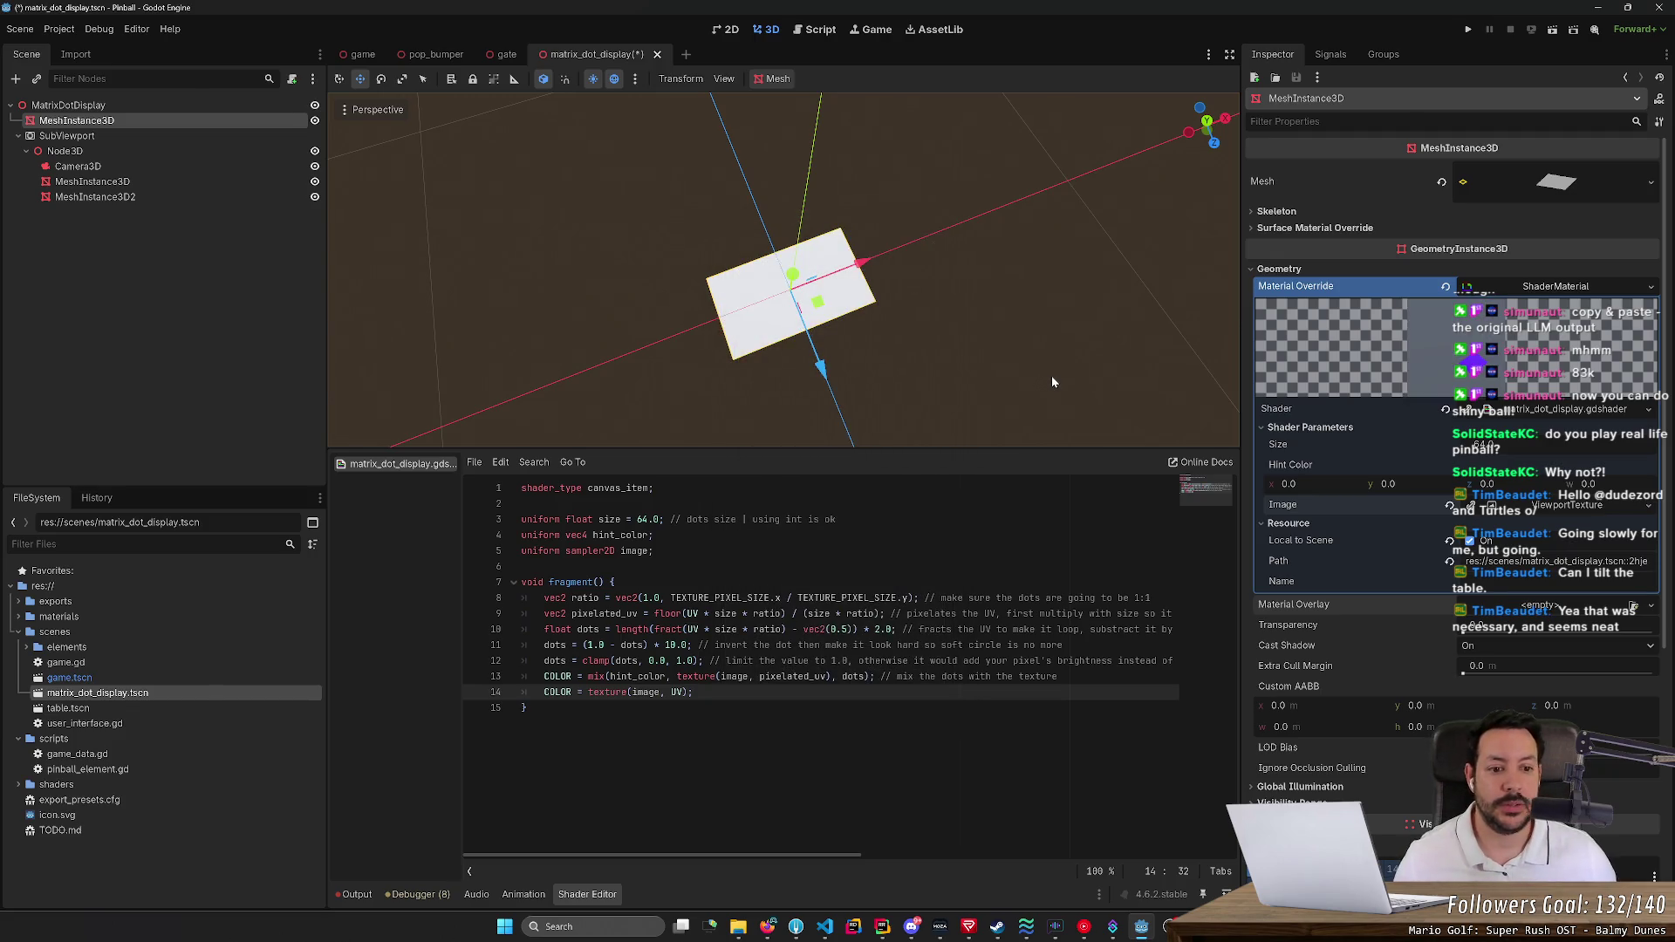
Add shader line 15, first COLOR.a = 1.0, then rewrite it as COLOR = vec4(1.0, 0.0, 0.0, 1.0);
key("ctrl+s")
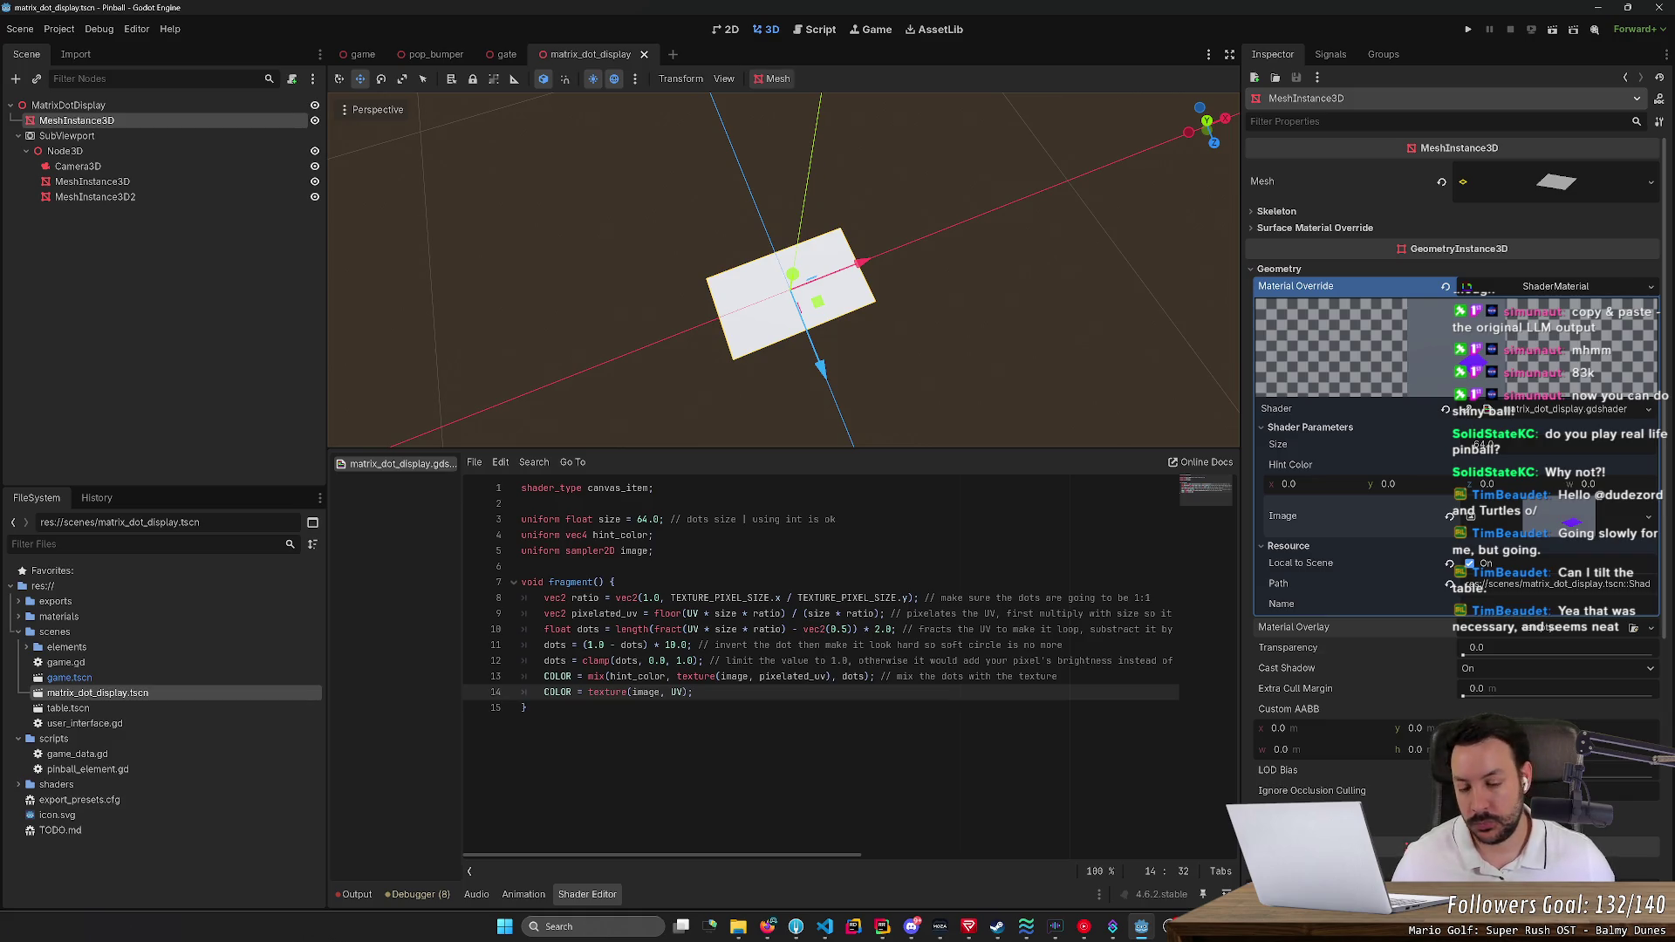
key("Return")
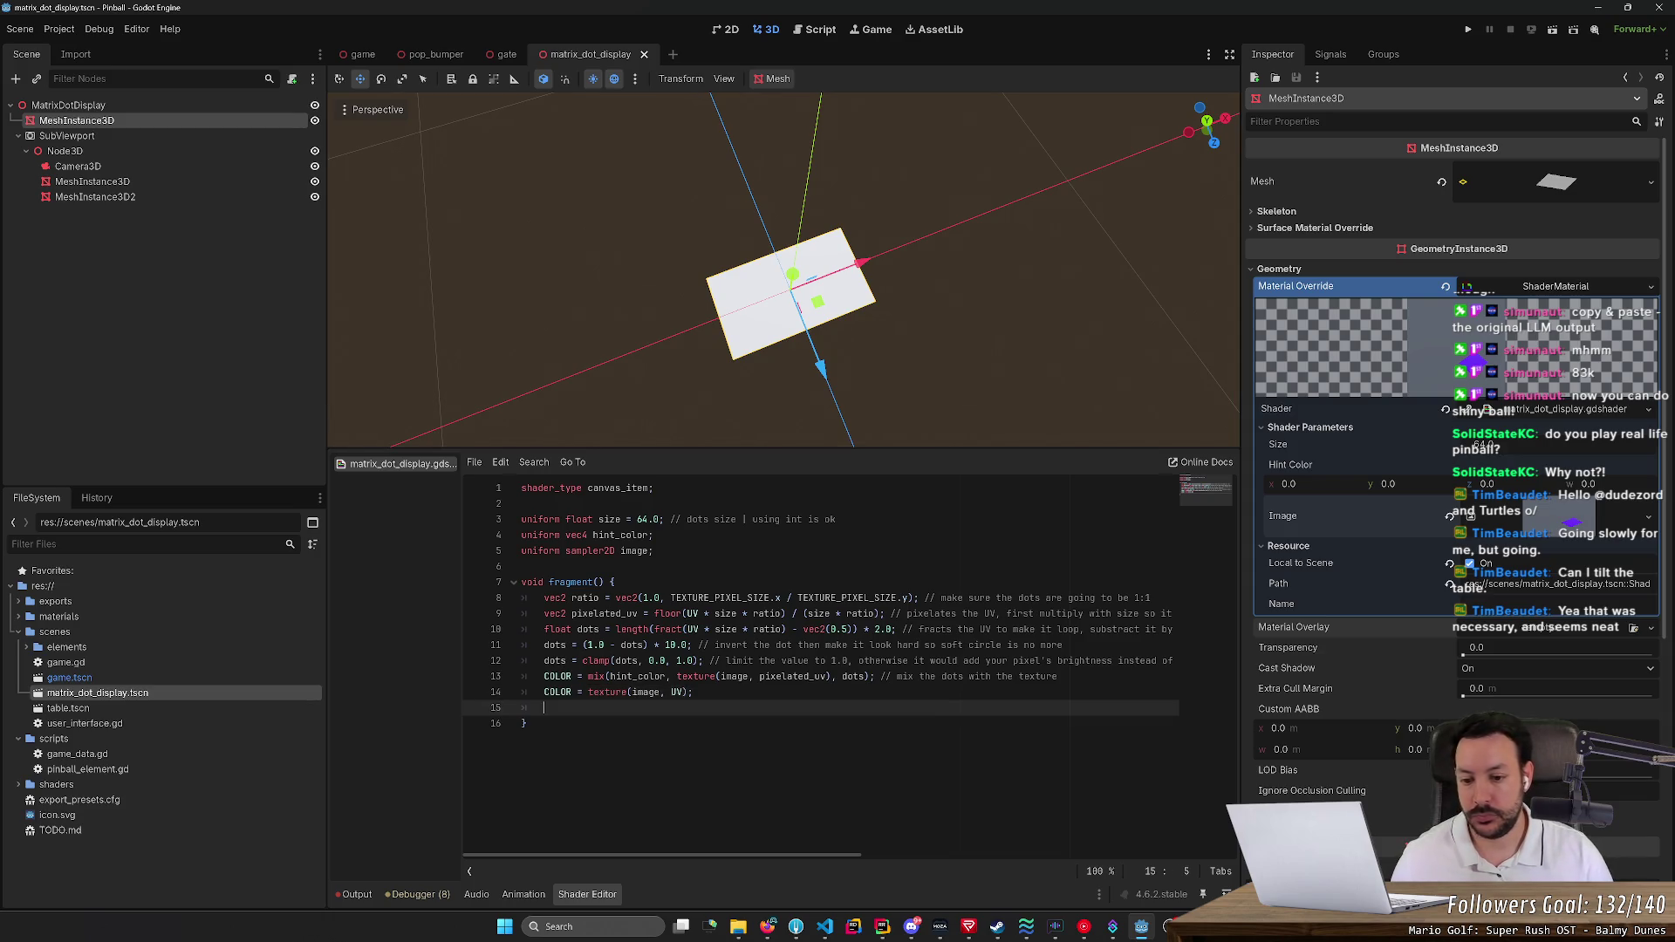
type("COLOR.a = 1.0;")
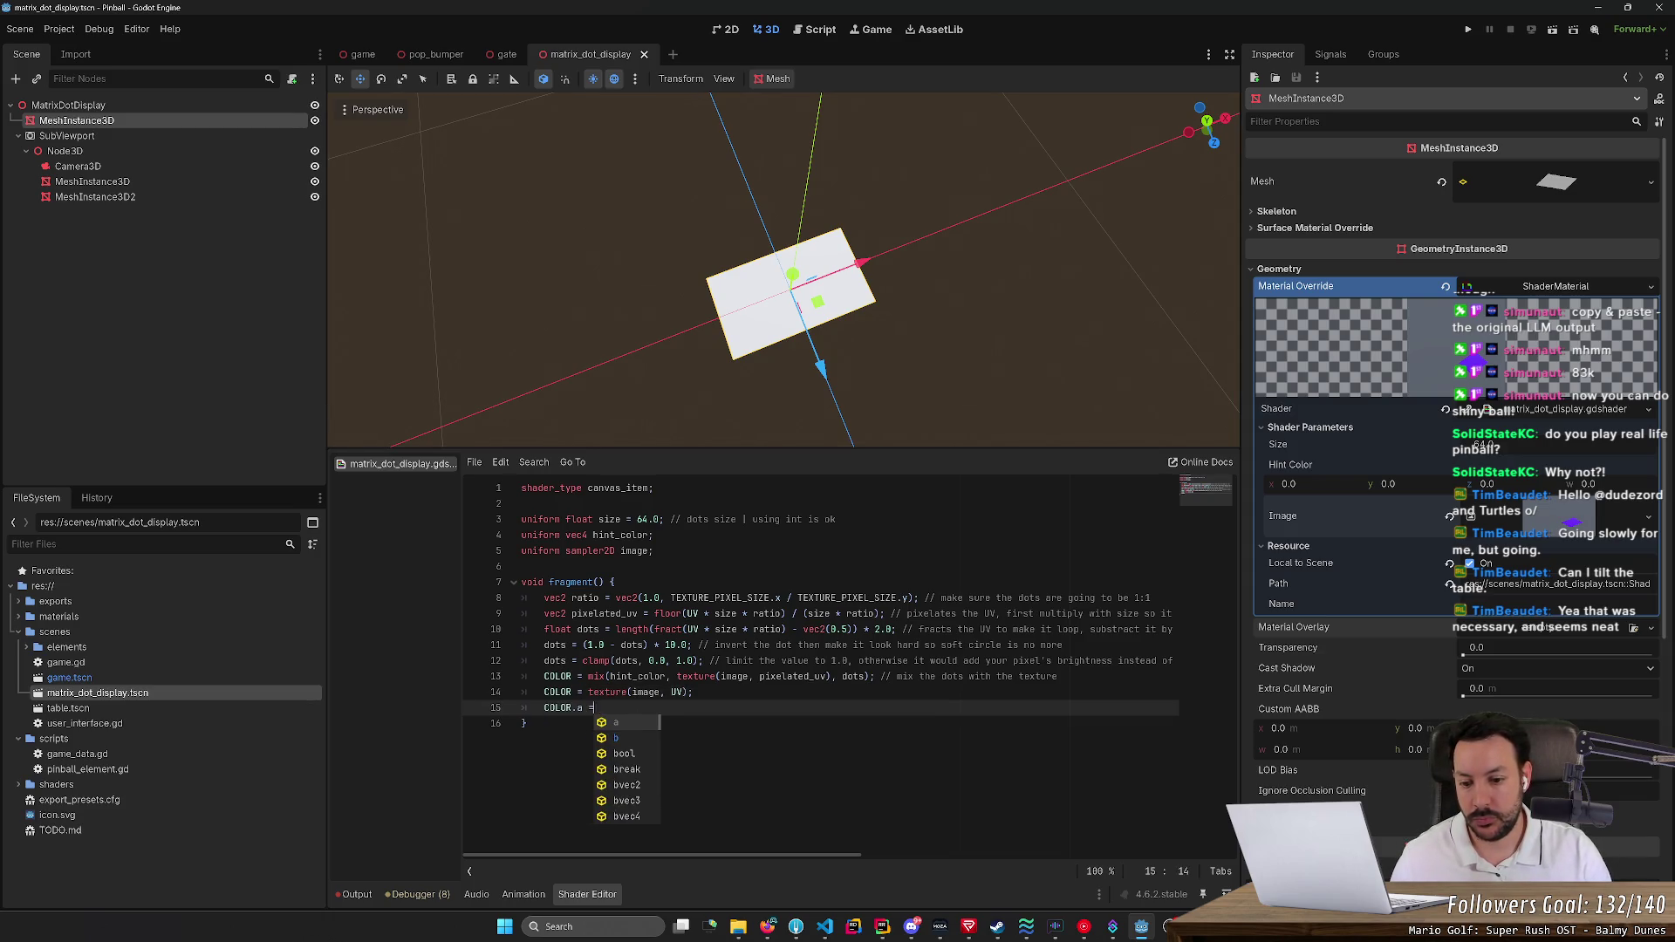
key("ctrl+s")
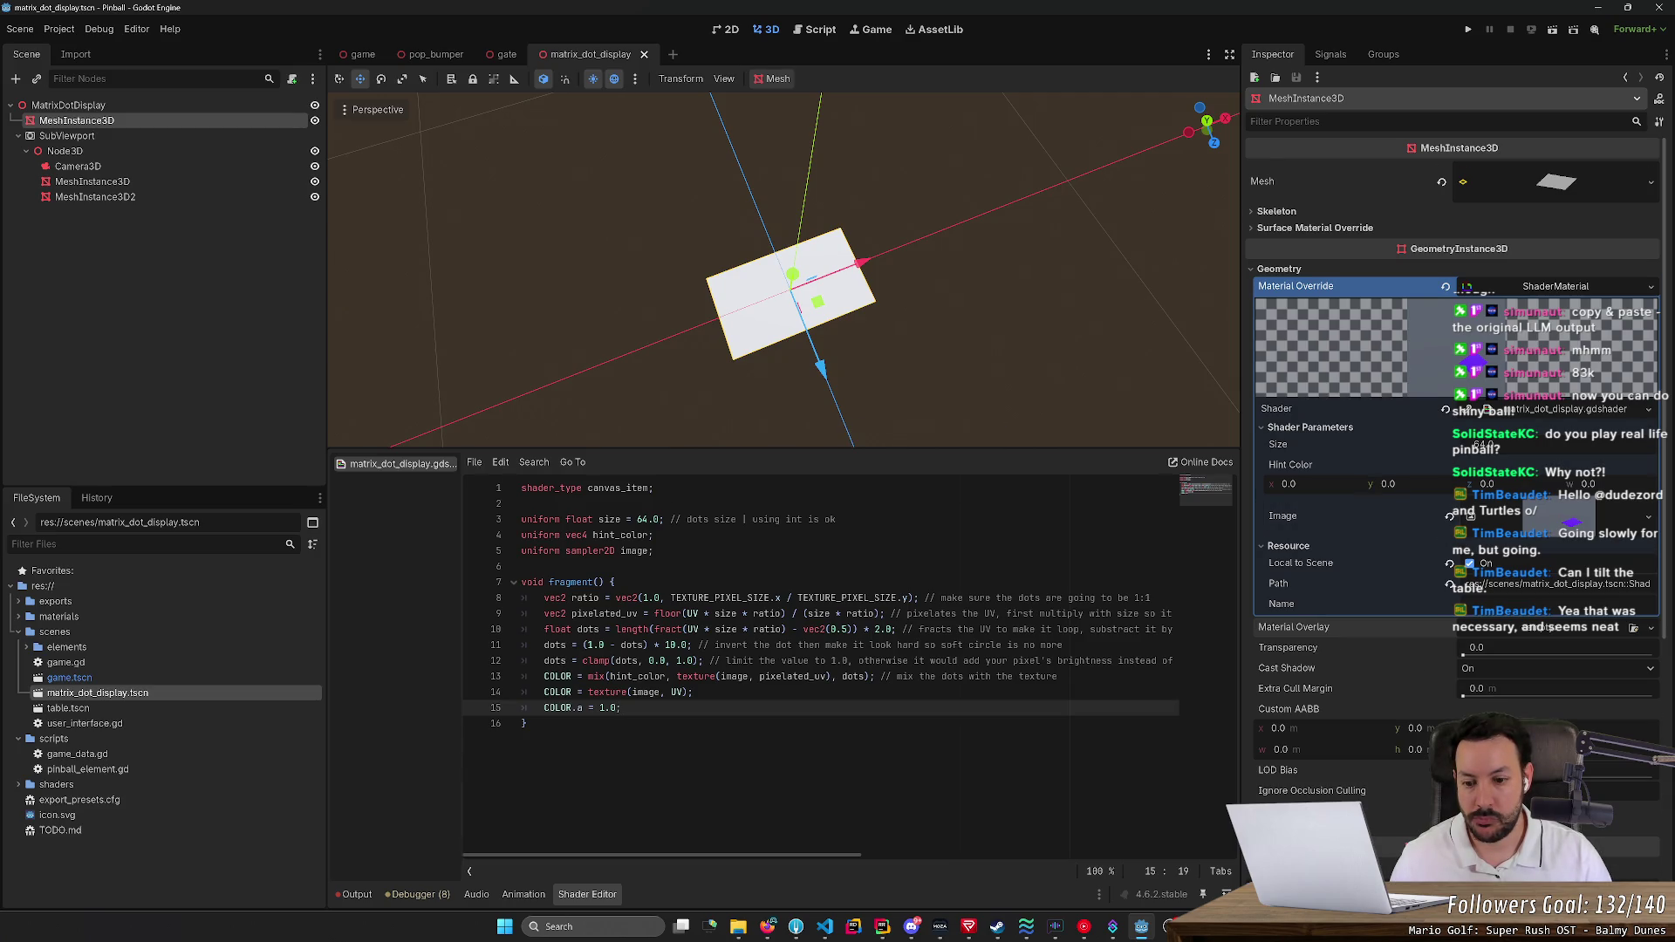
key("BackSpace")
key("BackSpace")
key("BackSpace")
type("ec")
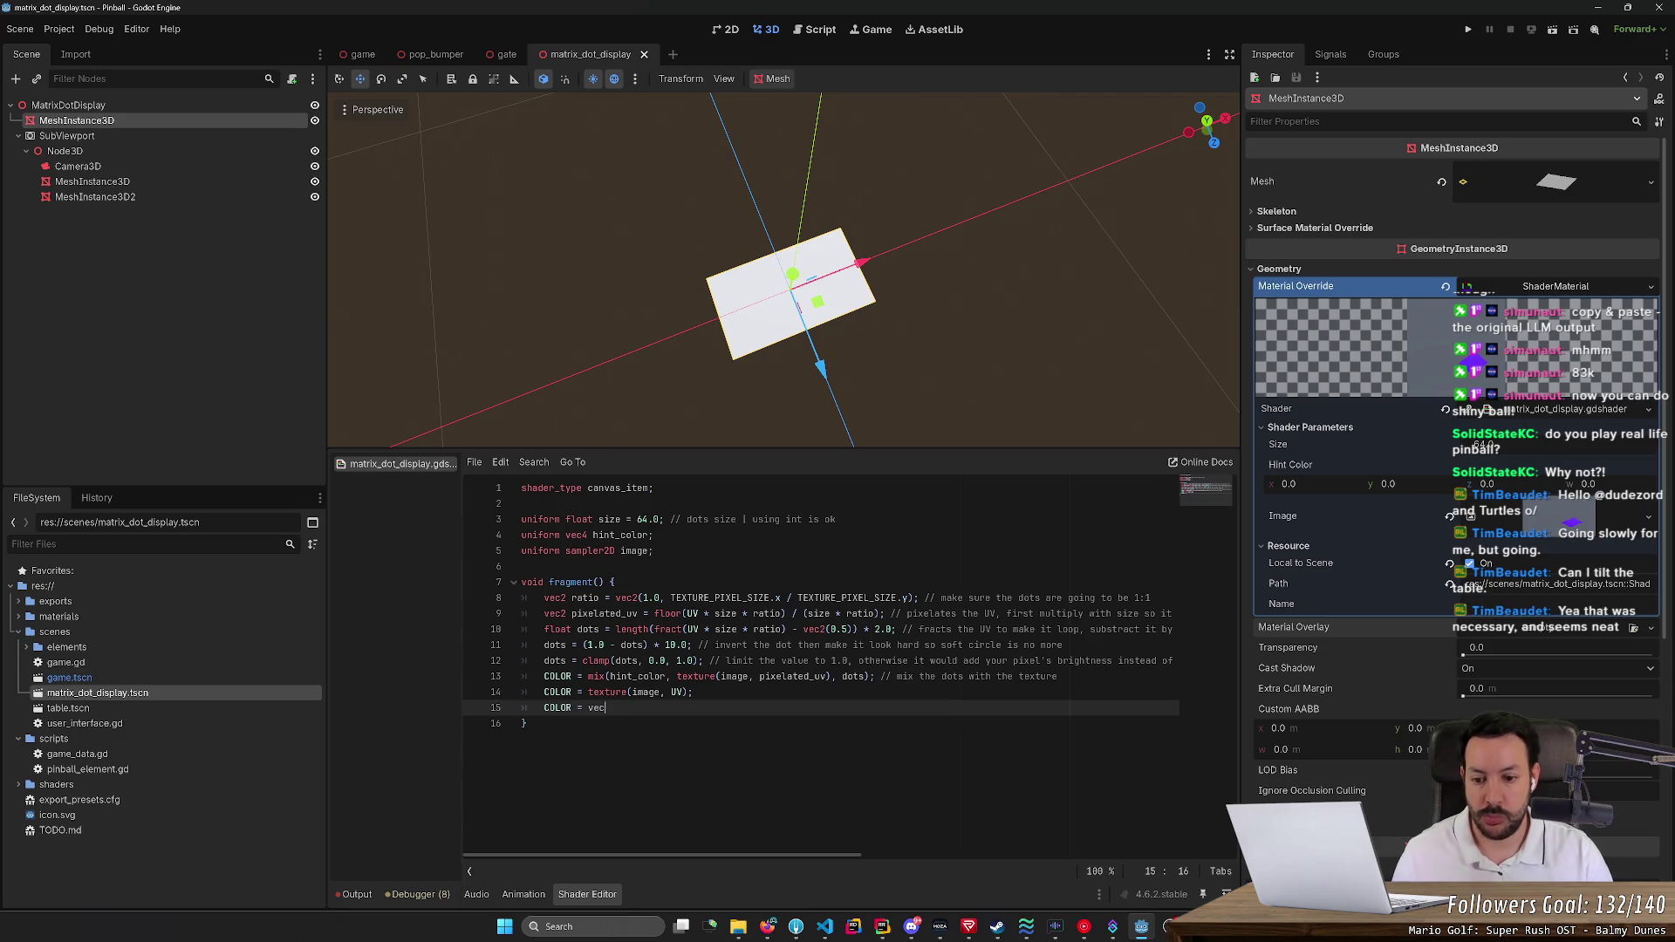
type("4(1.0, 0.0, 0.0, ")
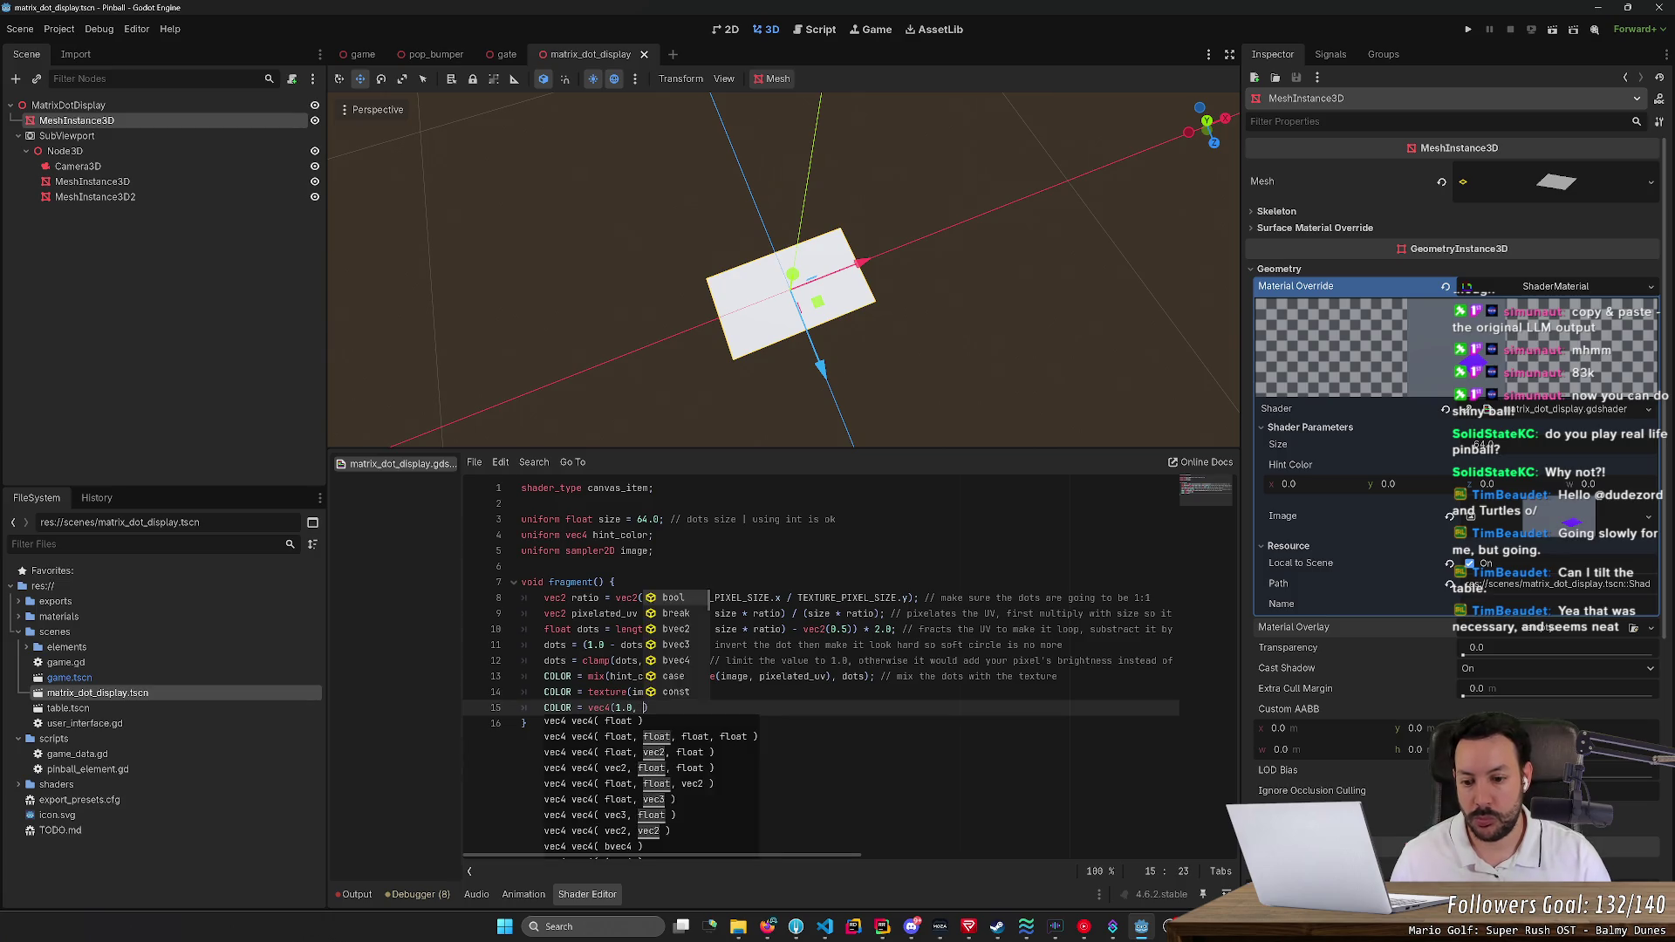
type("1.0);")
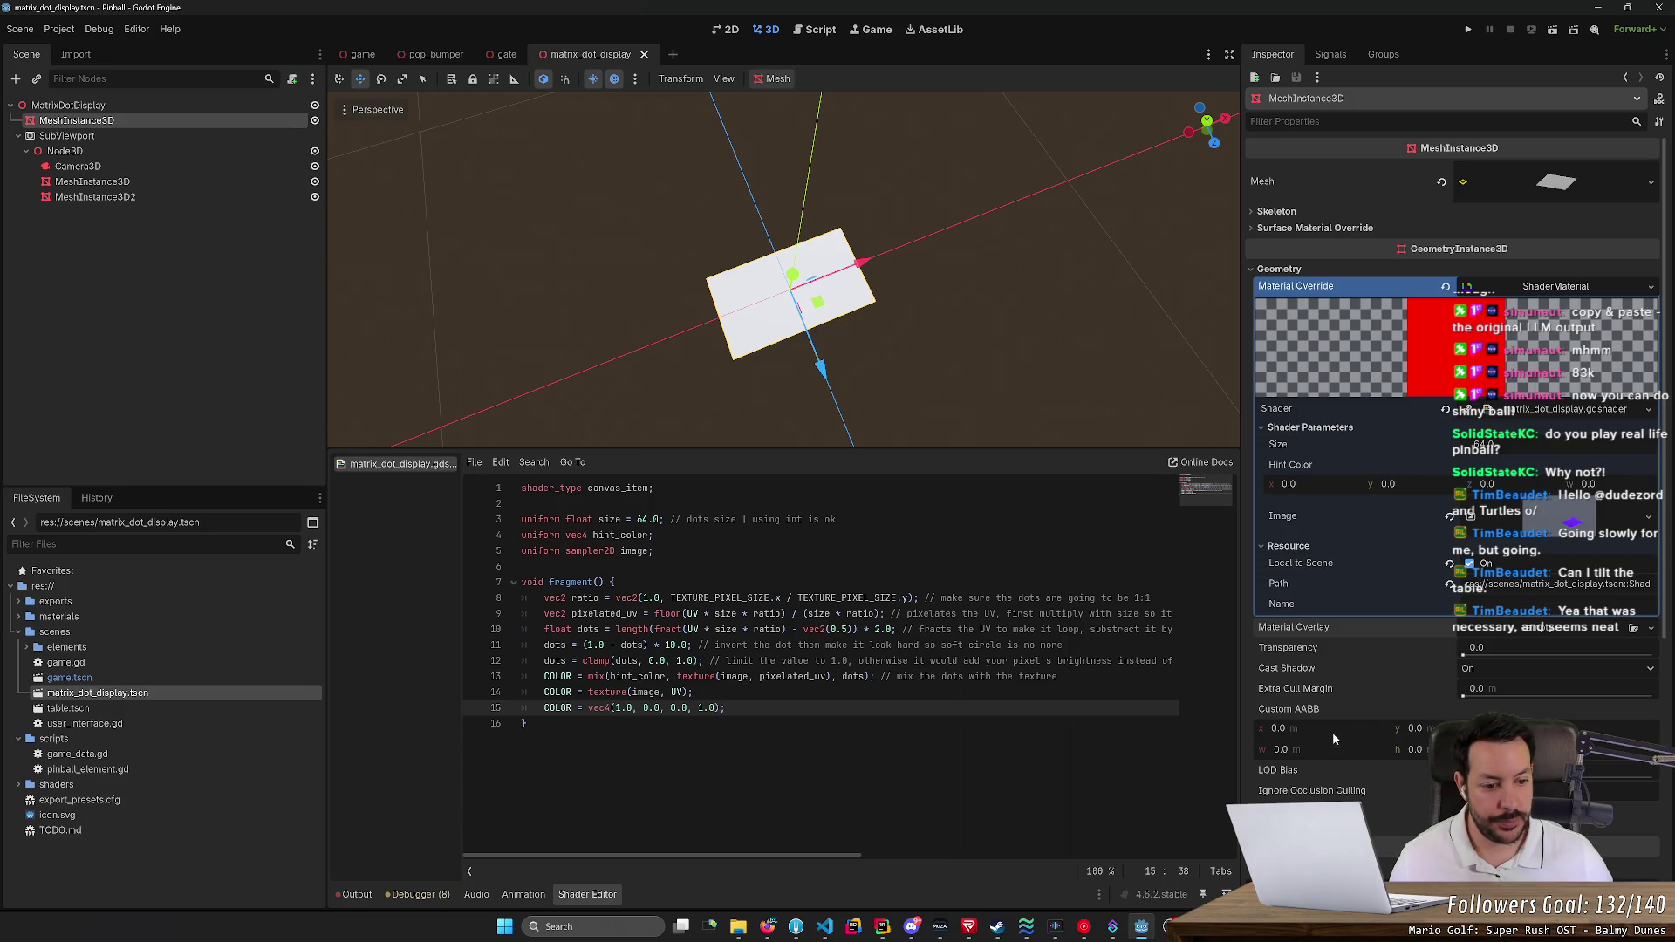
Try enlarging the mesh's Custom AABB, reset it to zero, and save
left_click_drag(1295, 751, 1431, 750)
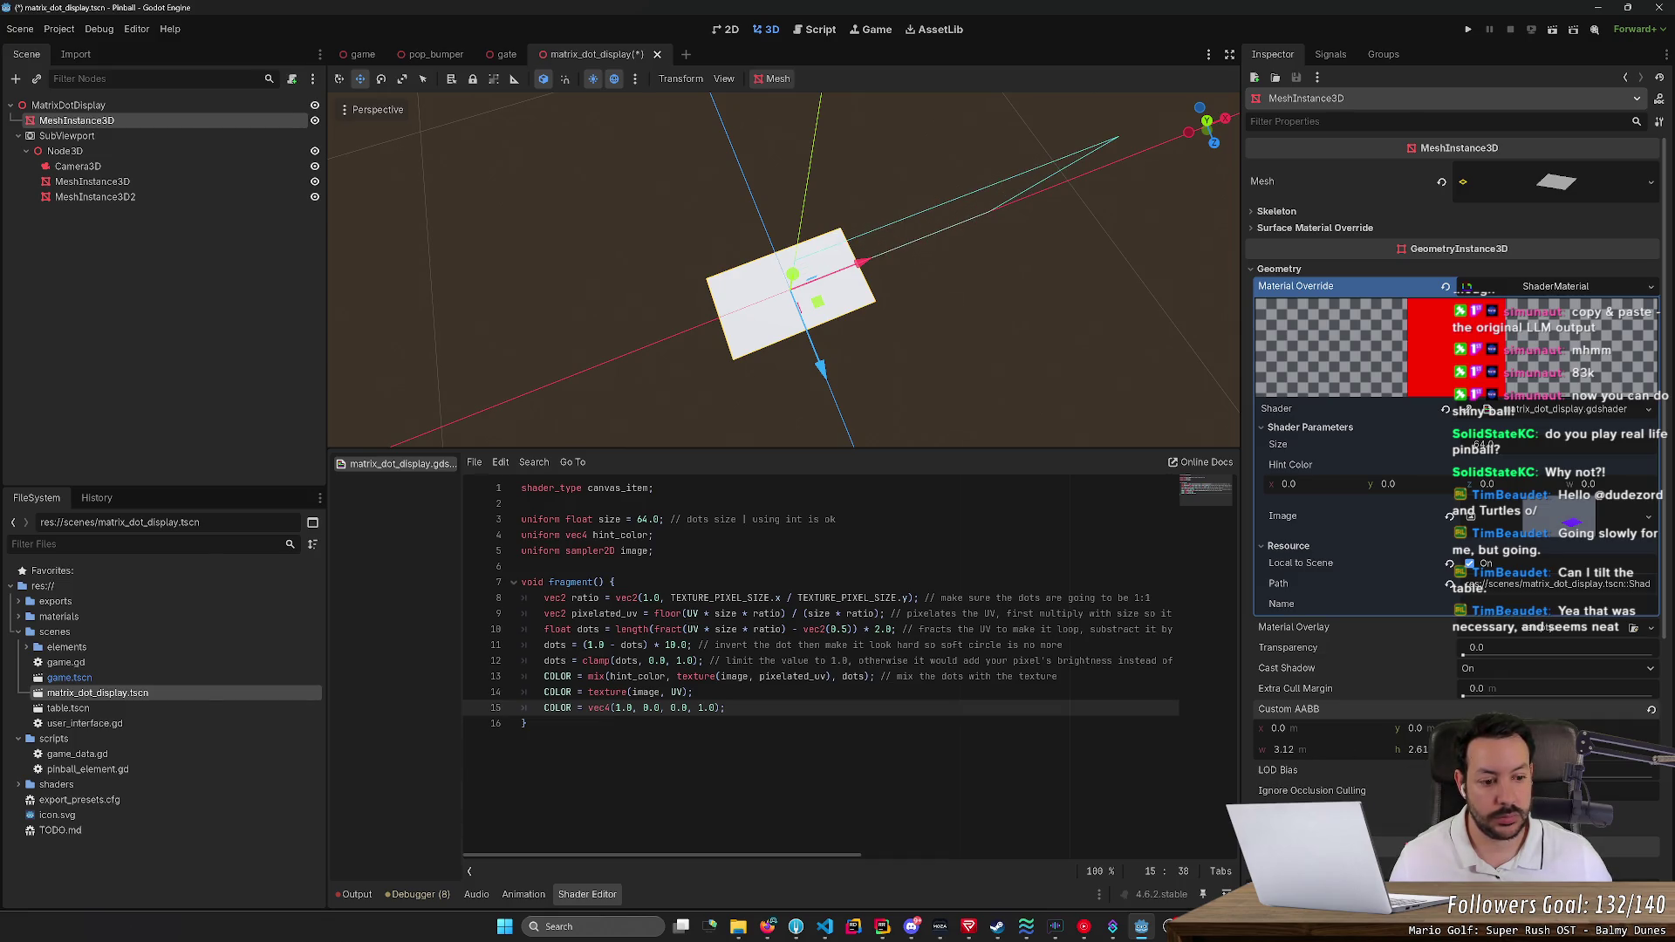
left_click_drag(1540, 750, 1567, 750)
left_click(1281, 749)
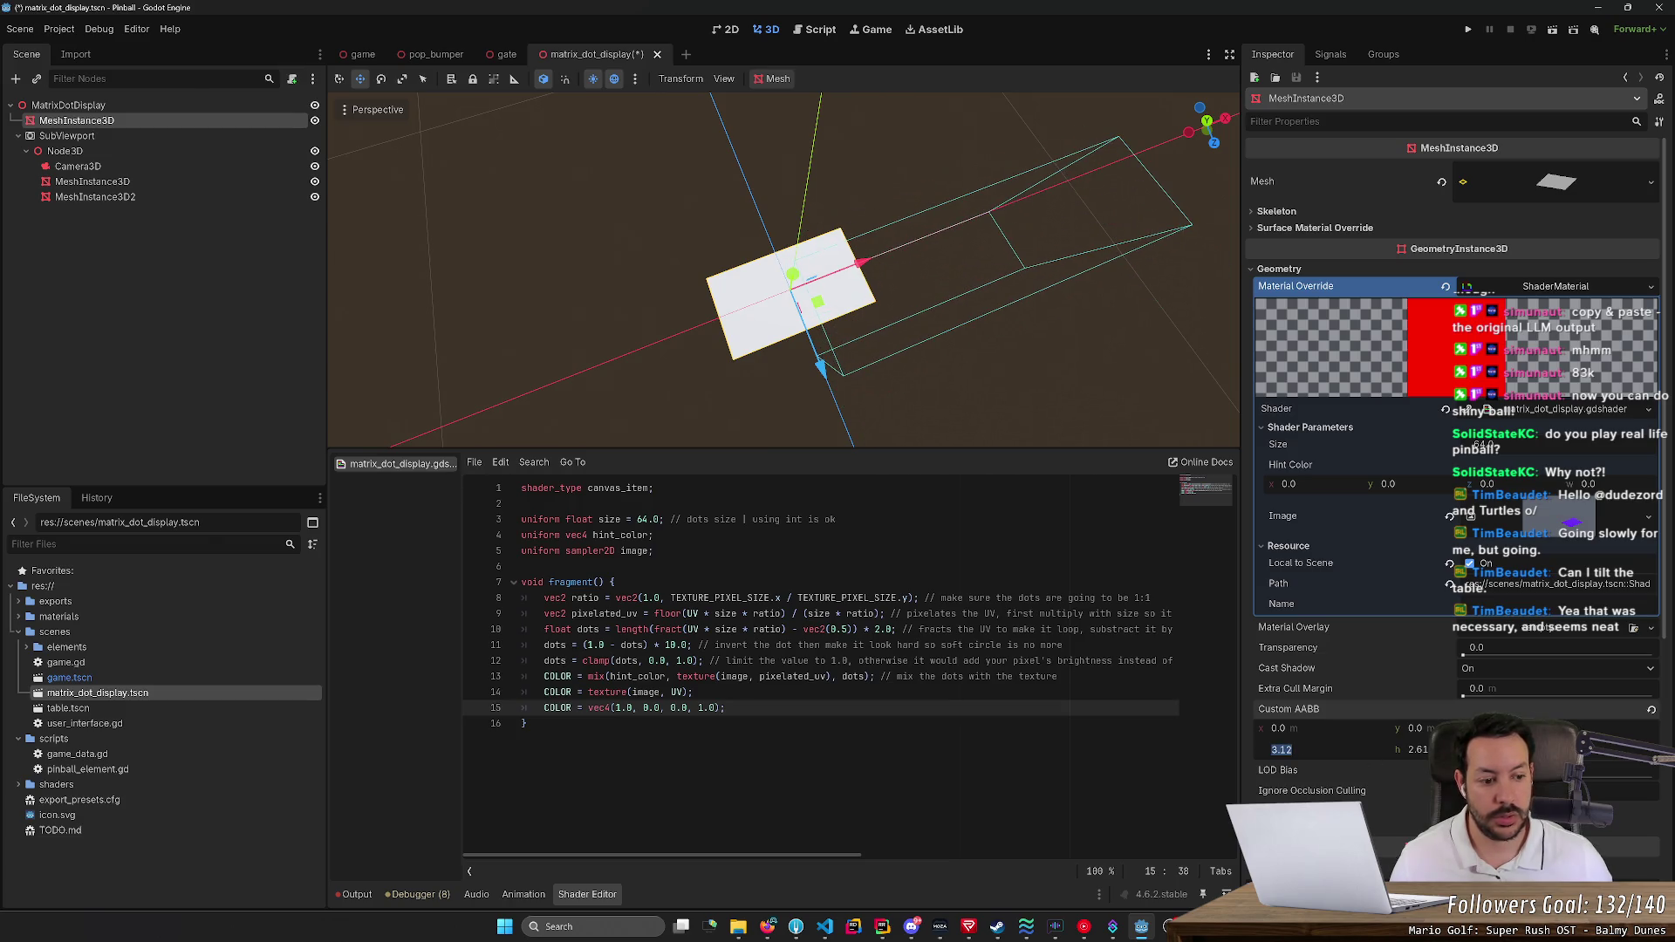
type("0")
left_click(1652, 710)
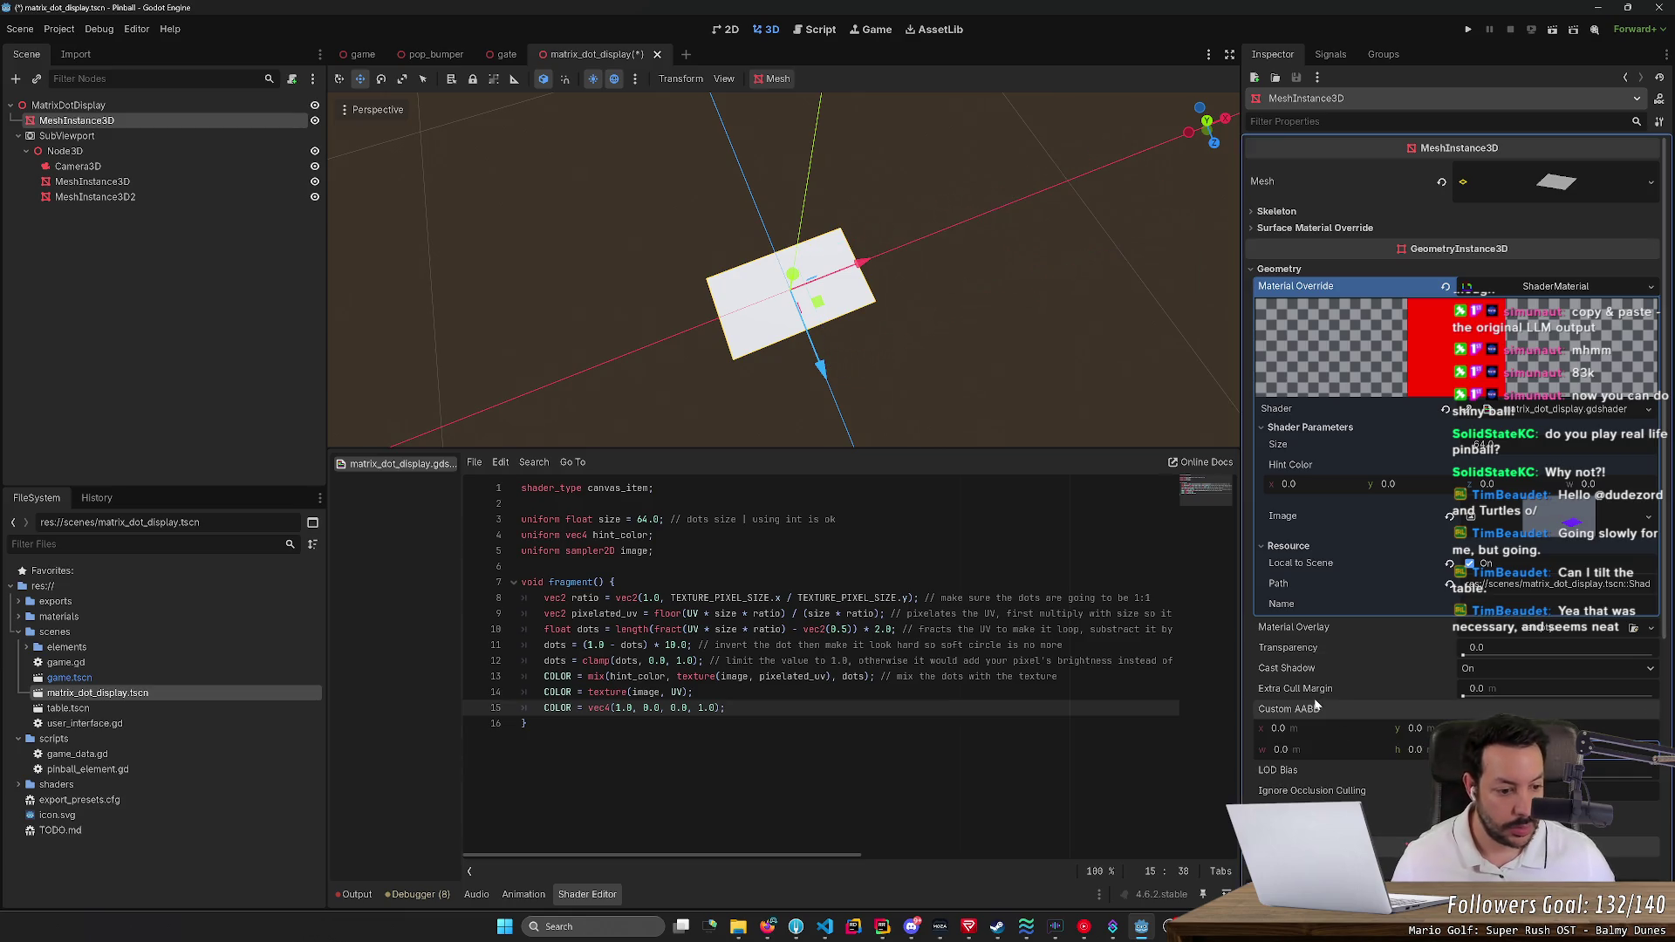
key("ctrl+s")
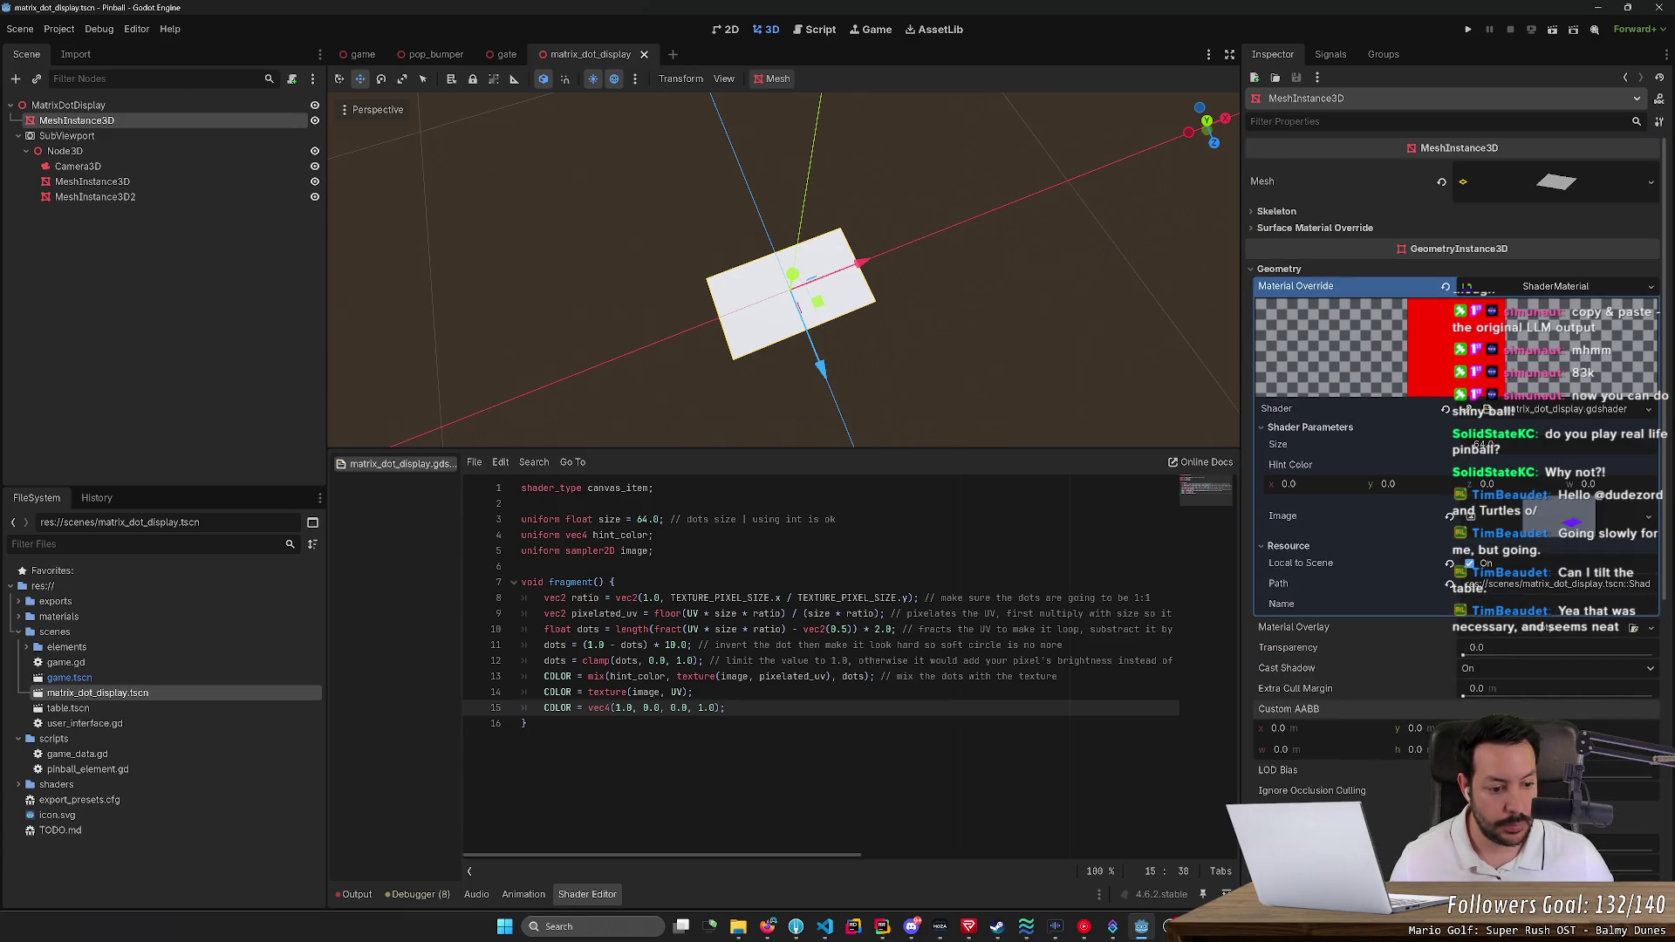
Set a Visibility Range End distance, save, and toggle the global illumination settings
scroll(1421, 673, "down", 3)
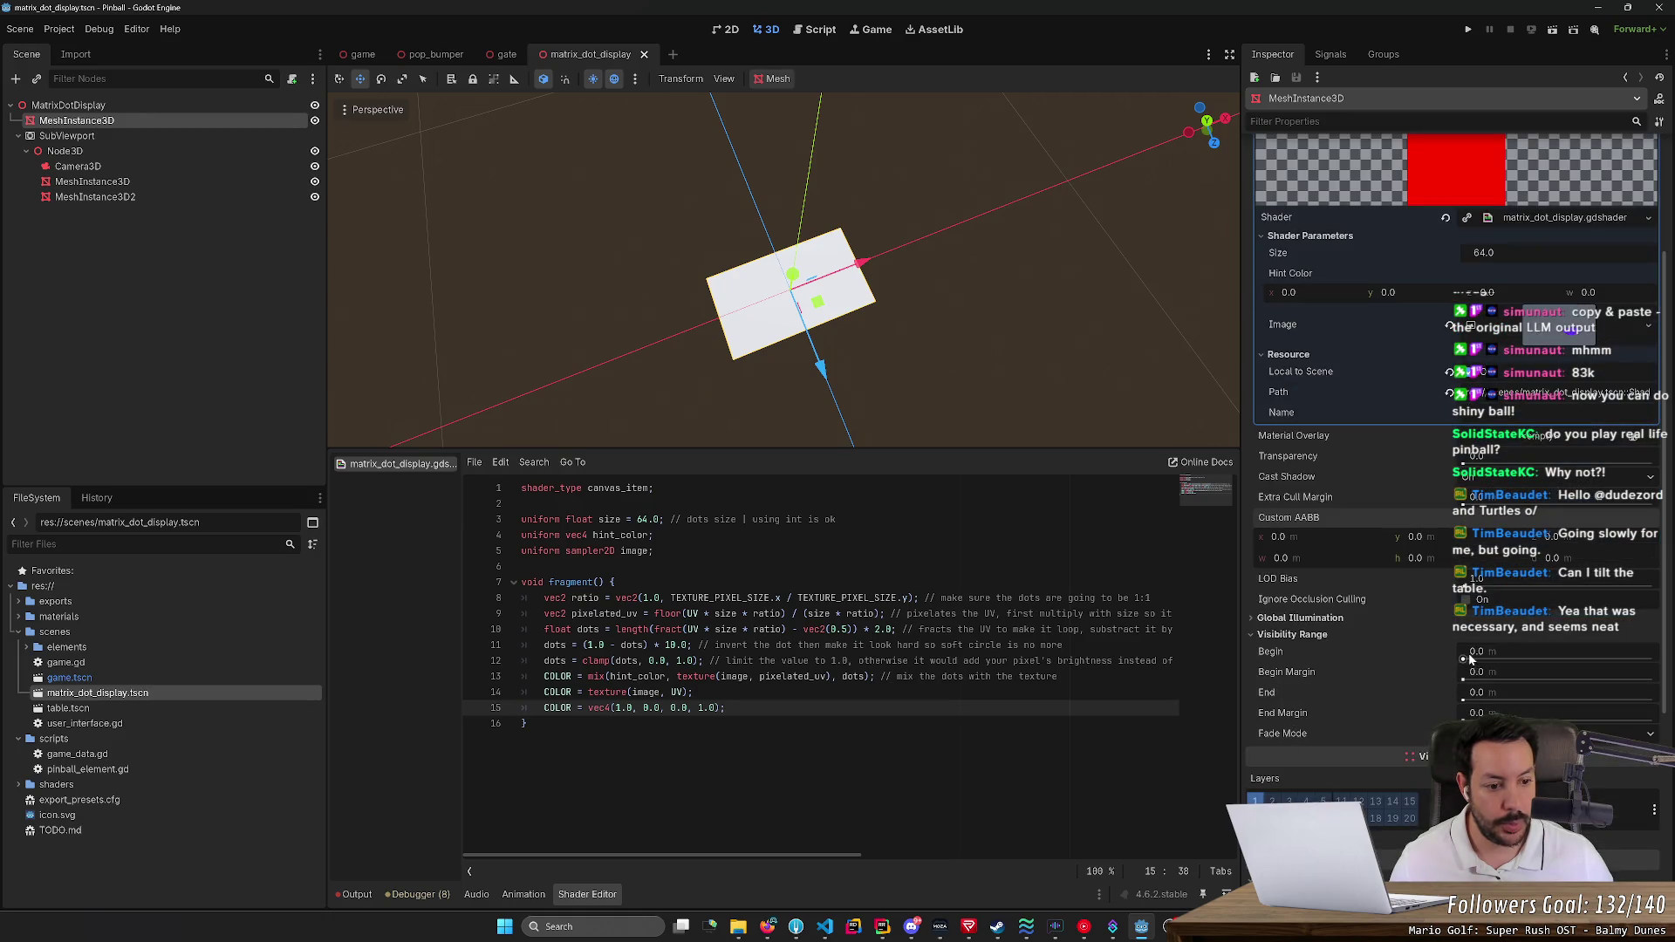
left_click_drag(1464, 699, 1464, 700)
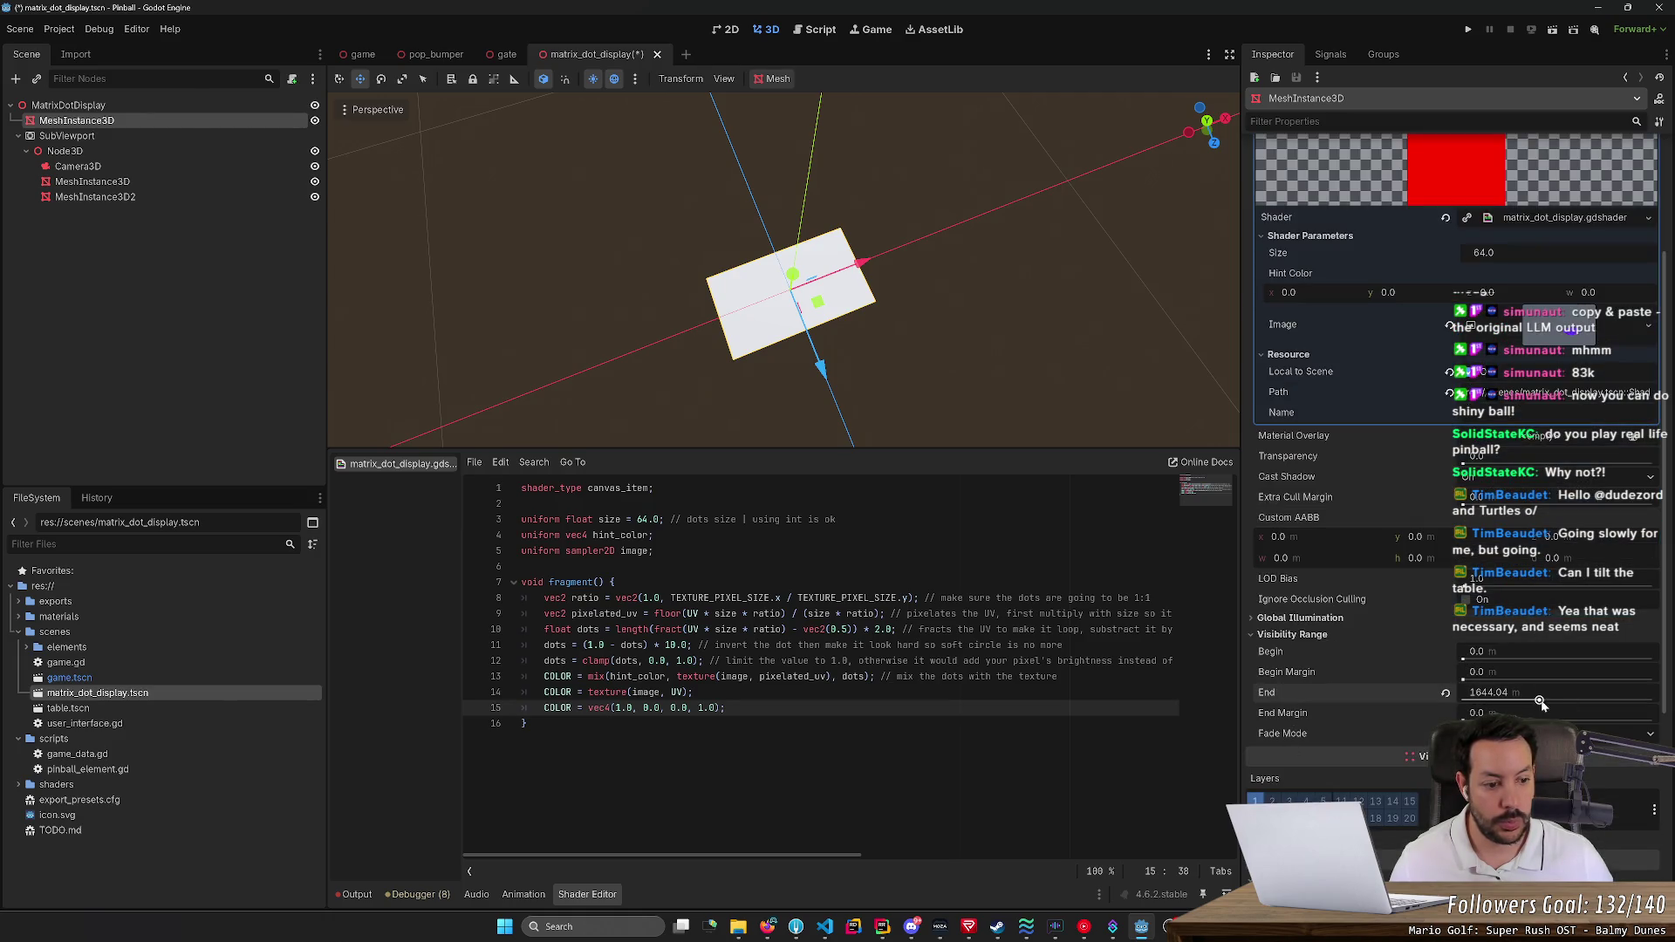
key("ctrl+s")
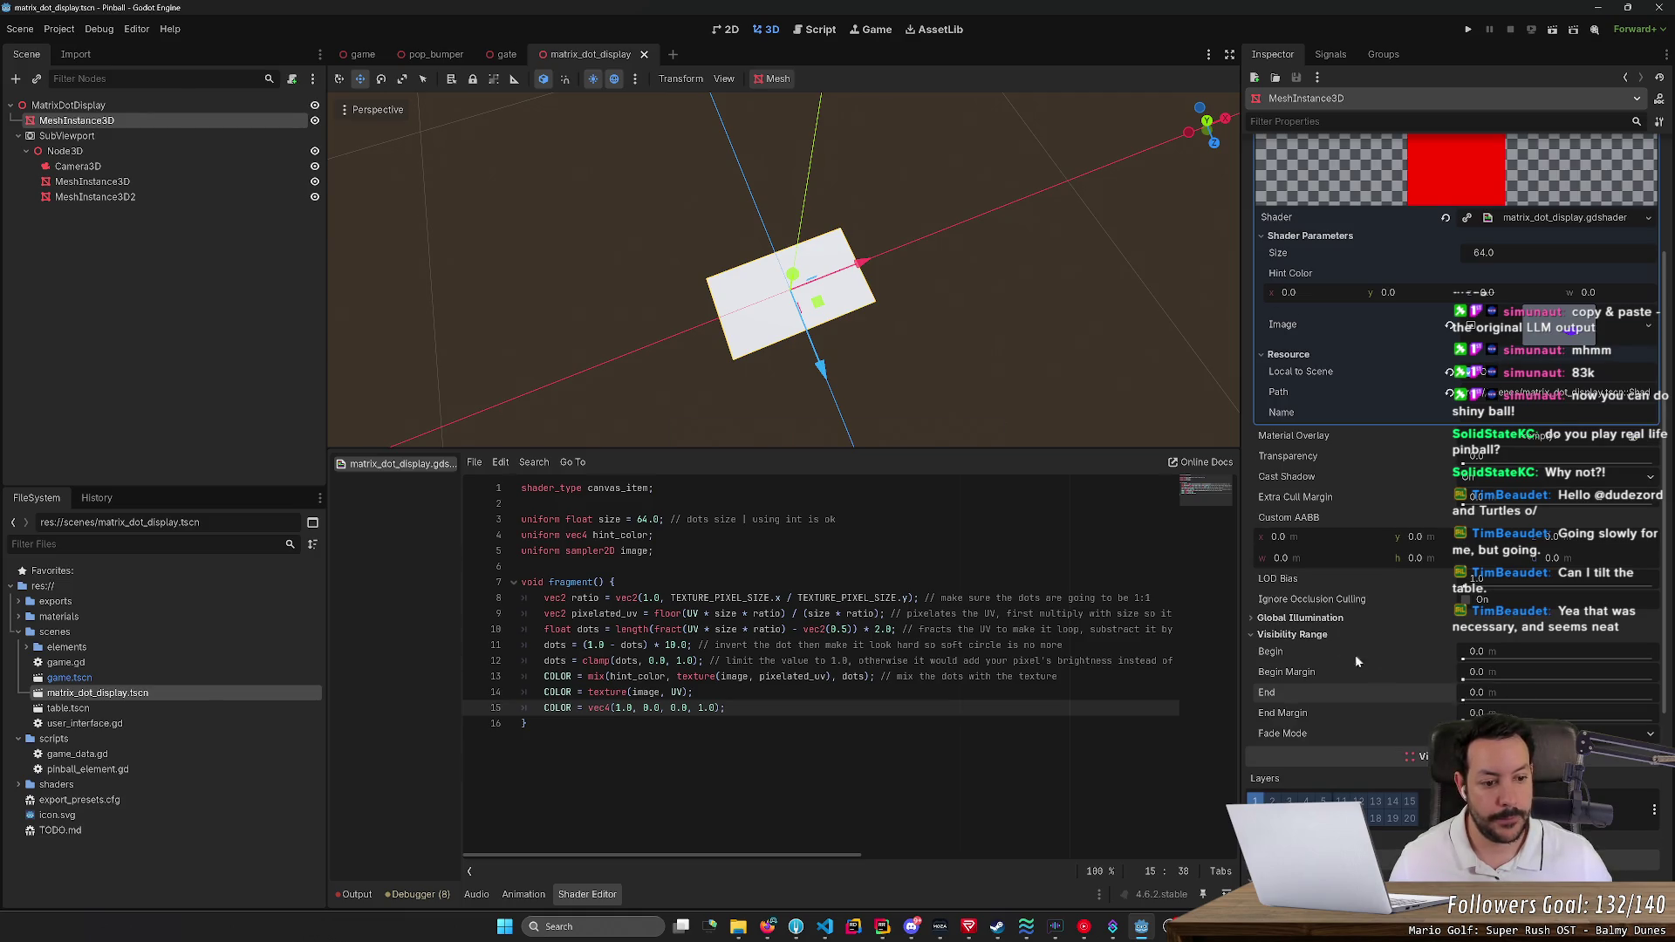
left_click(1266, 634)
left_click(1259, 620)
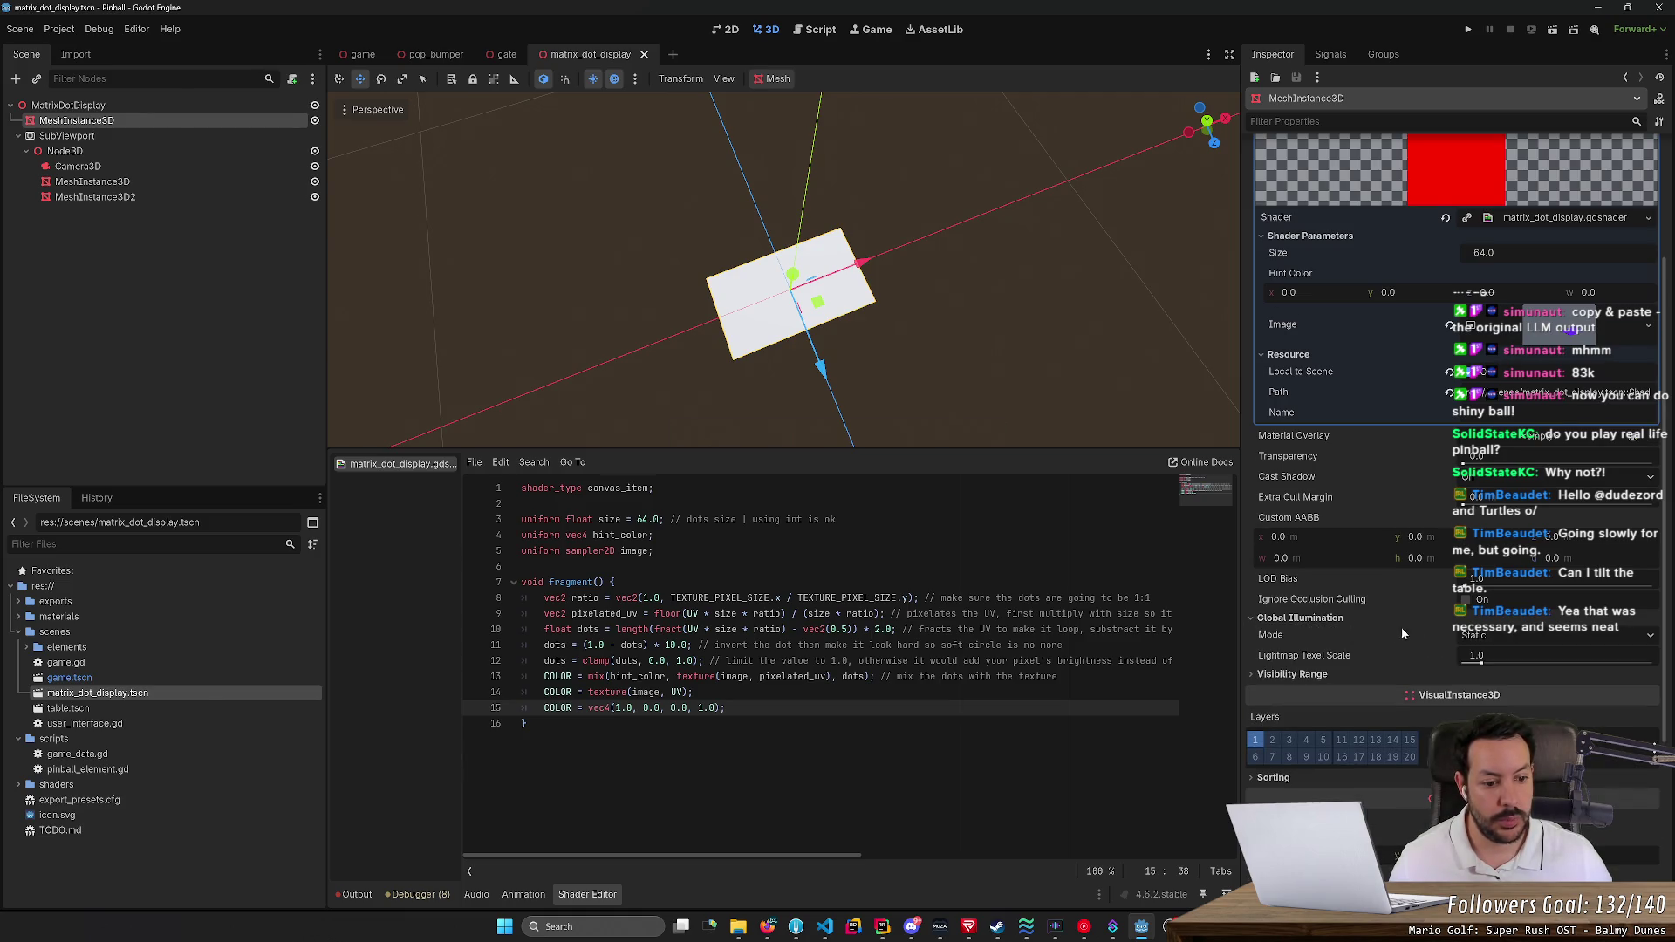
left_click(1283, 618)
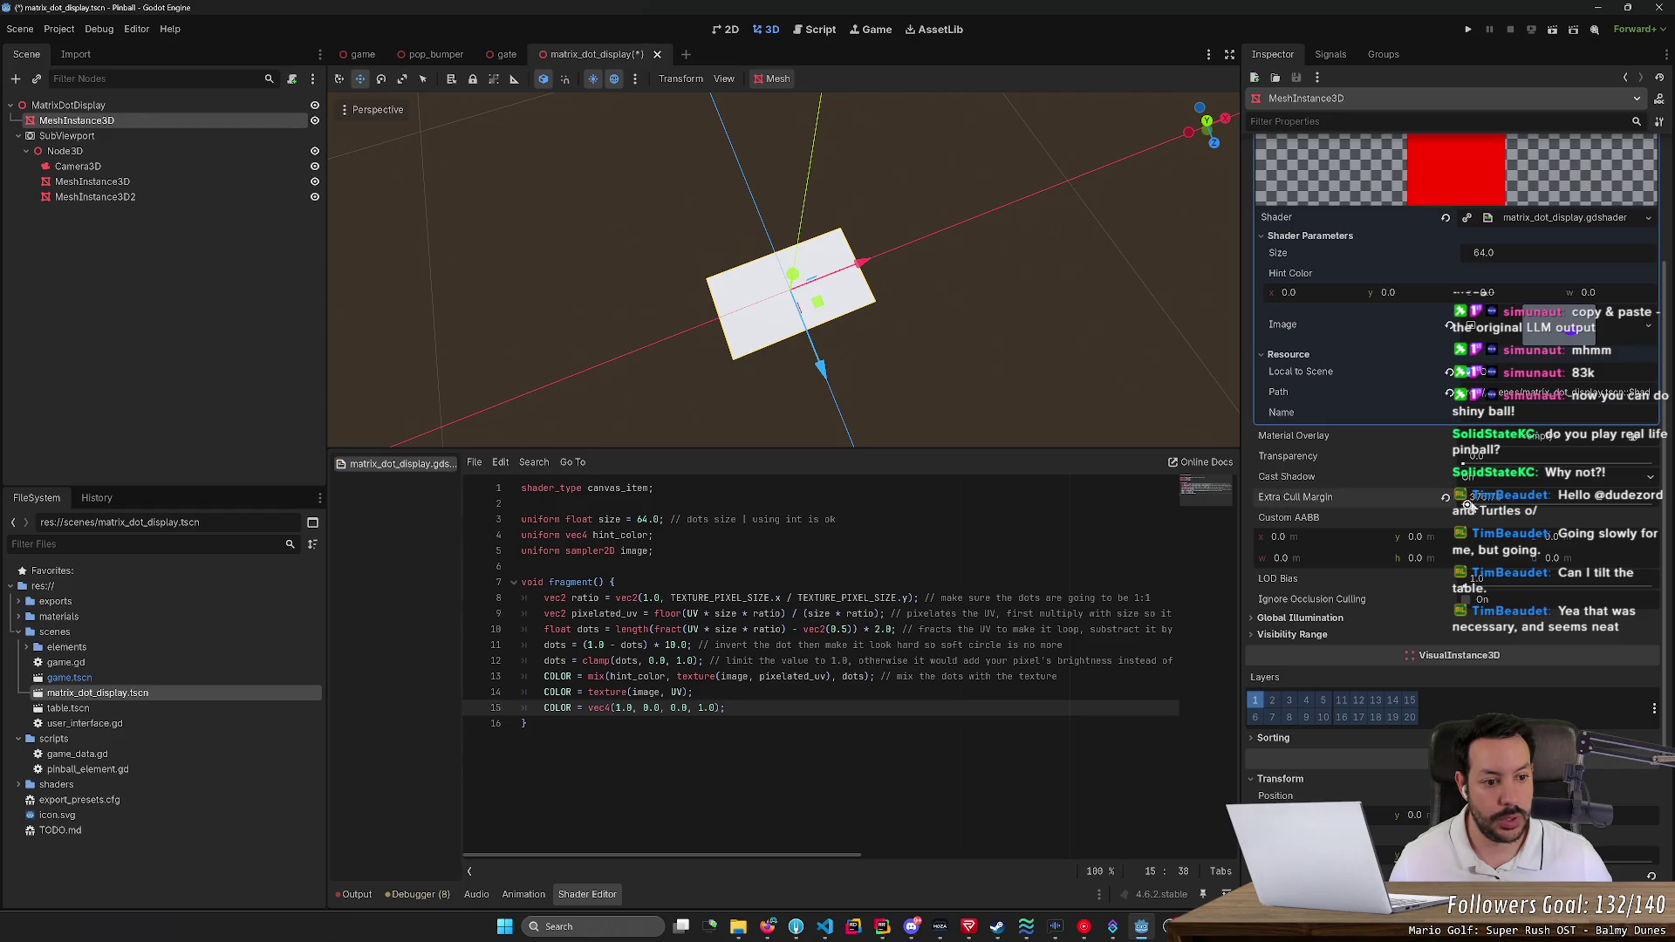
Raise then reset Extra Cull Margin to zero, make the mesh fully transparent, and save
left_click_drag(1484, 496, 1562, 496)
left_click(1445, 497)
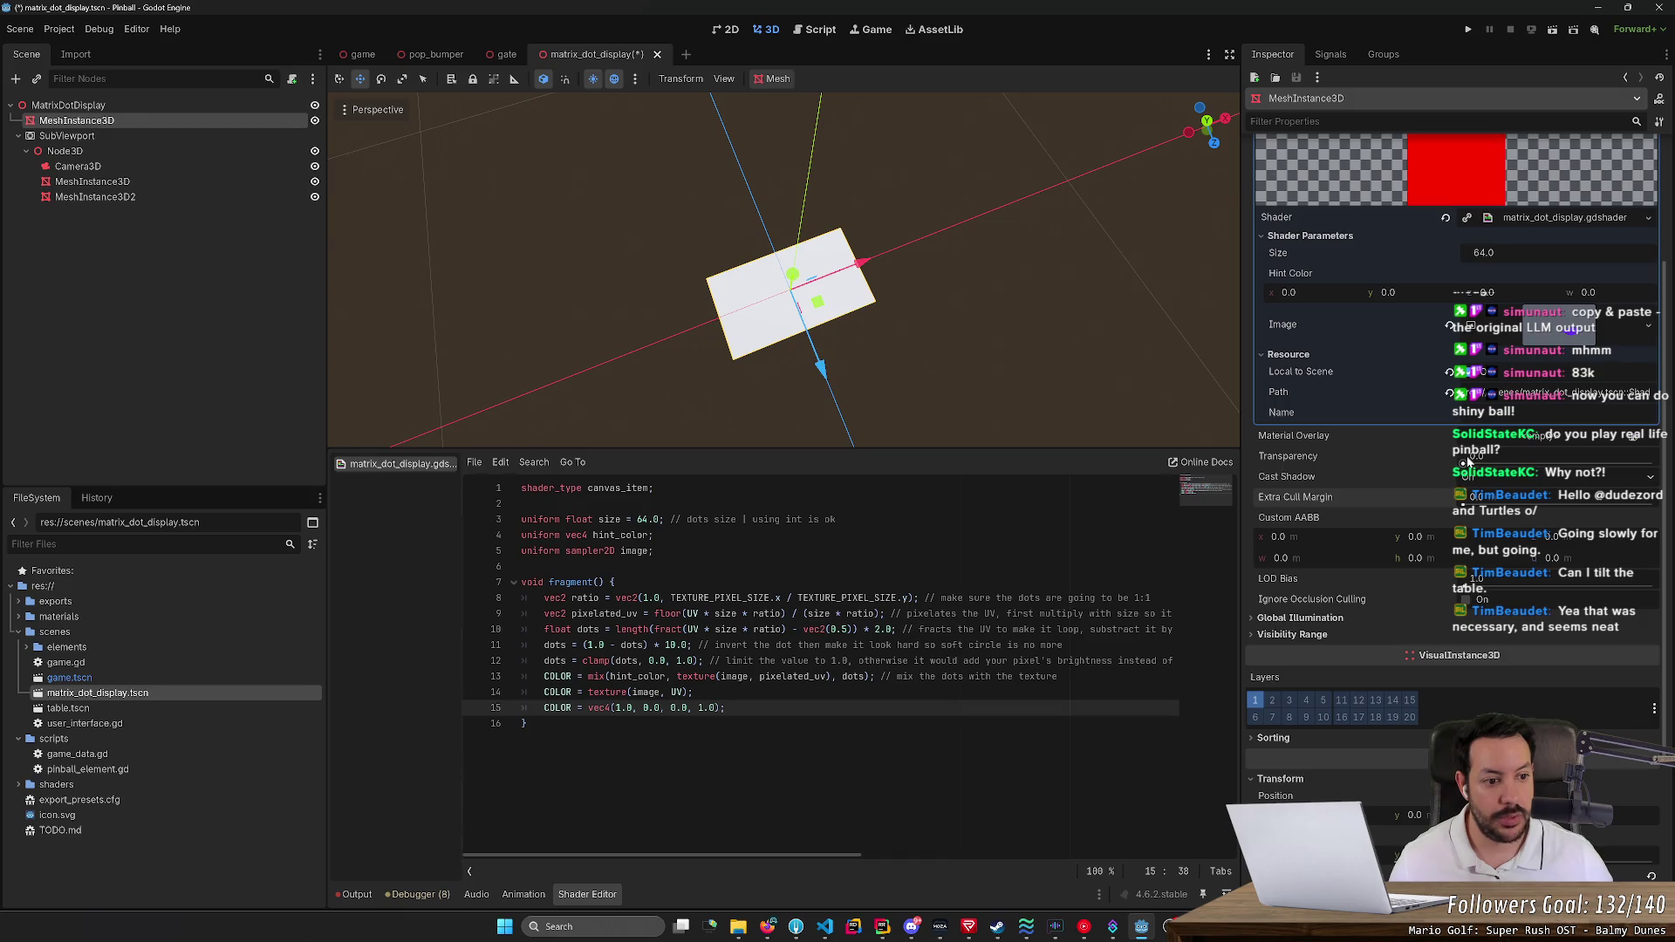
mouse_move(1466, 463)
left_mouse_down()
mouse_move(1671, 471)
mouse_move(1417, 466)
left_mouse_up()
key("ctrl+s")
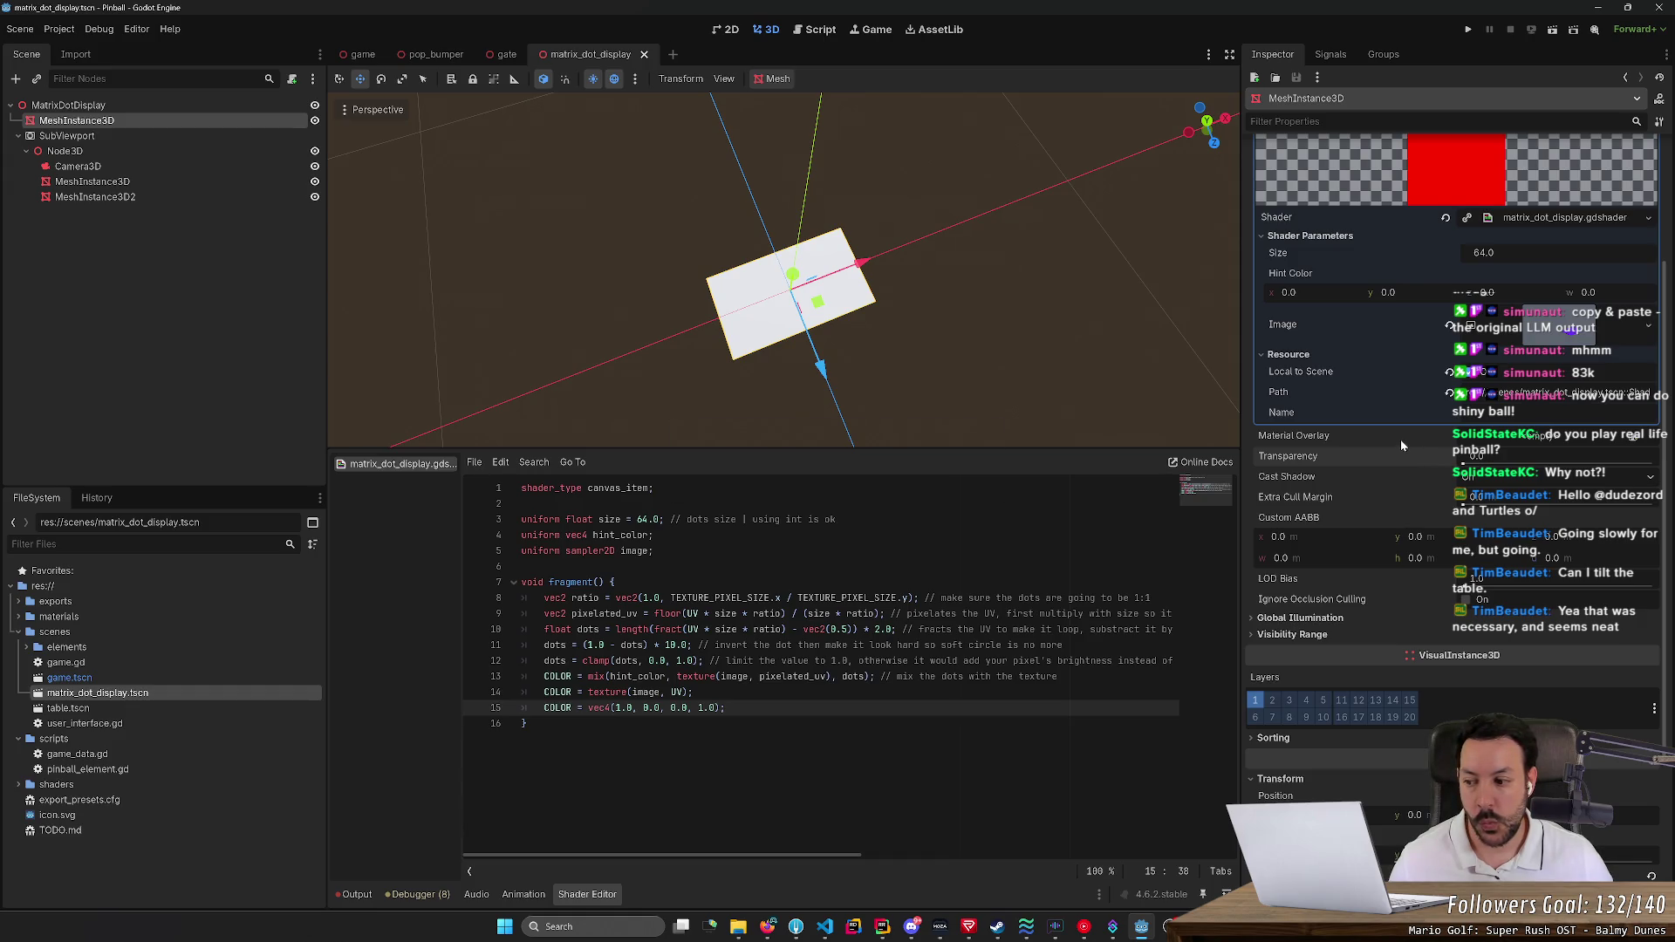
scroll(1400, 446, "up", 2)
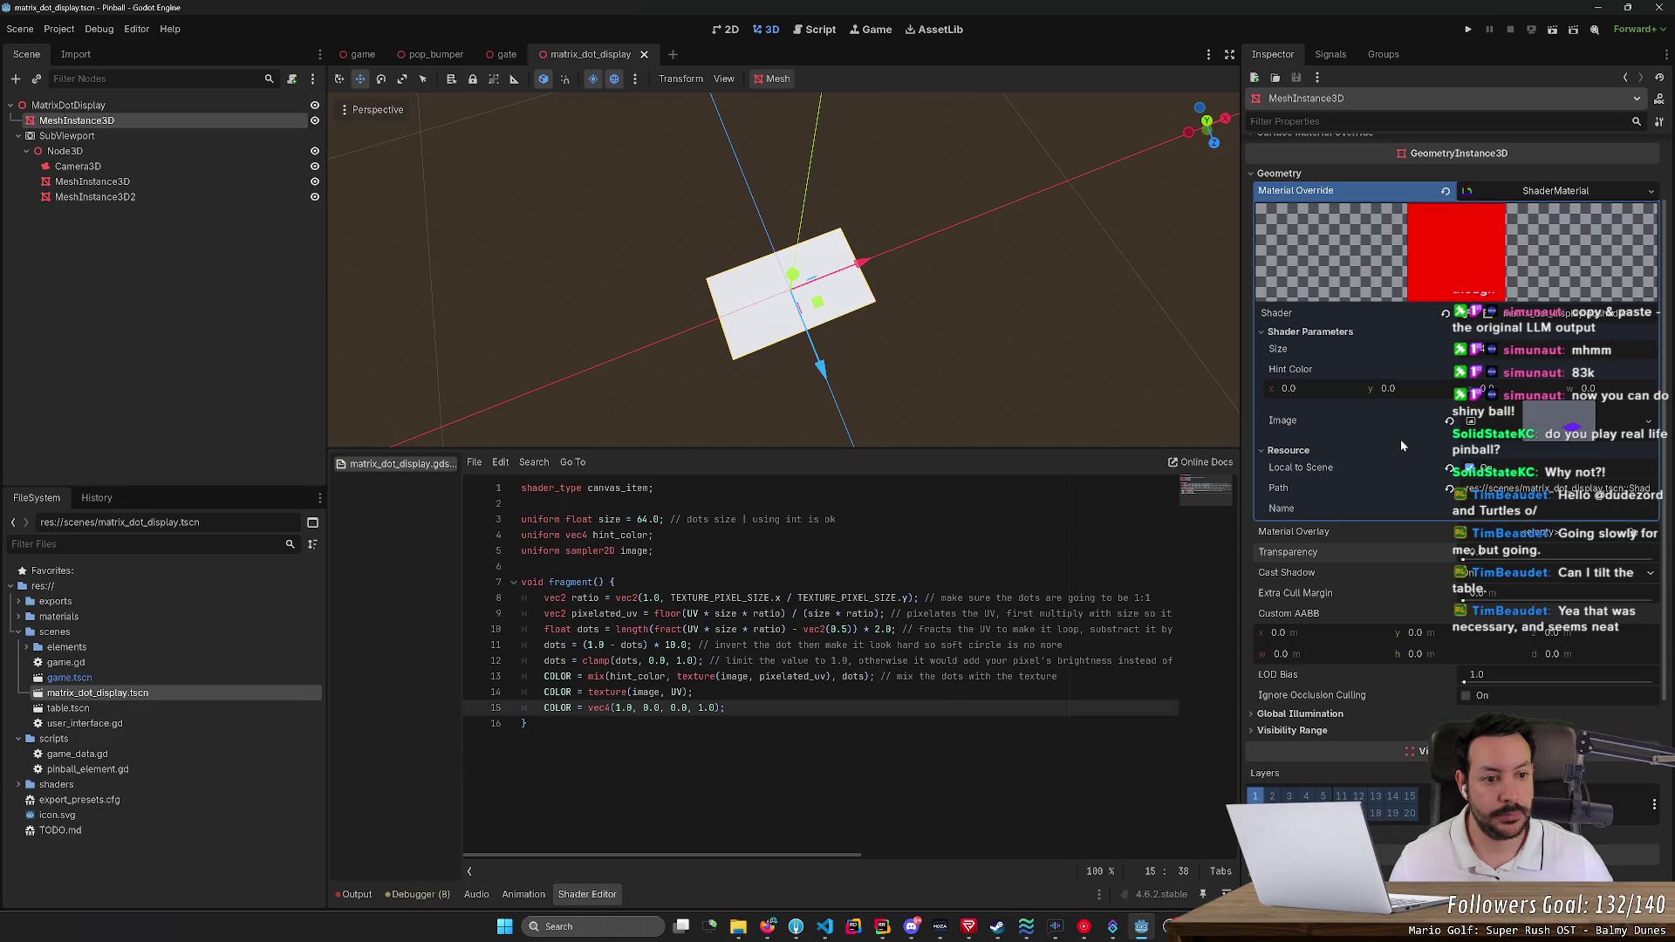
Fly and orbit the 3D view in closer, looking down on the display quad
scroll(1401, 438, "up", 2)
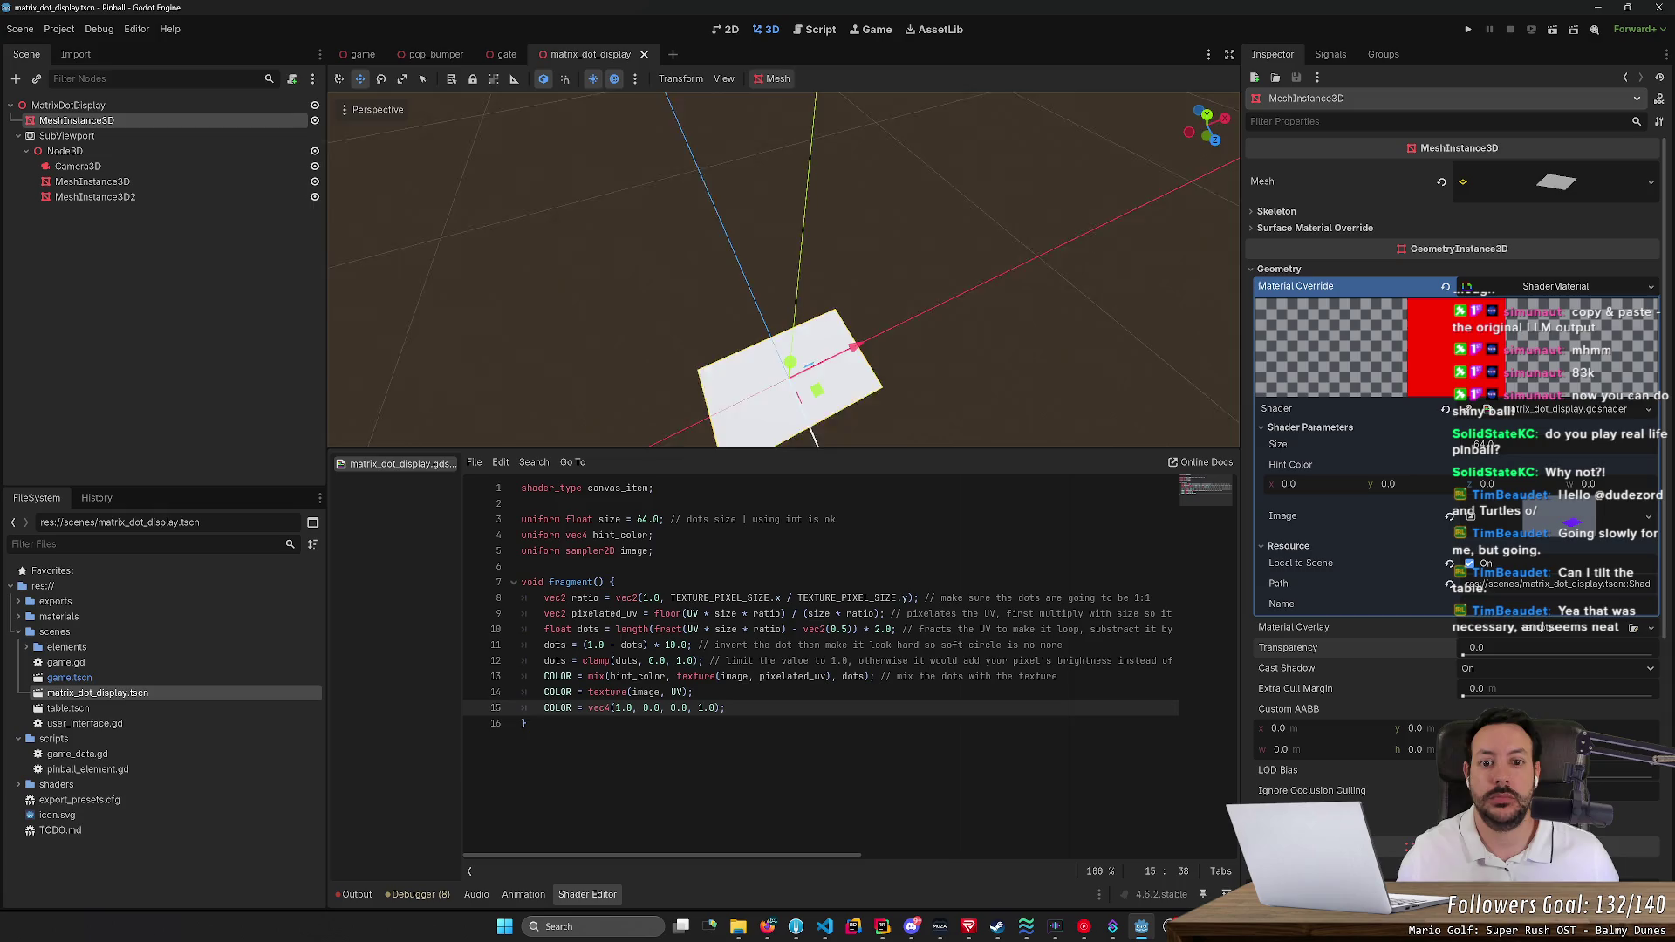
scroll(1108, 375, "up", 3)
key("w")
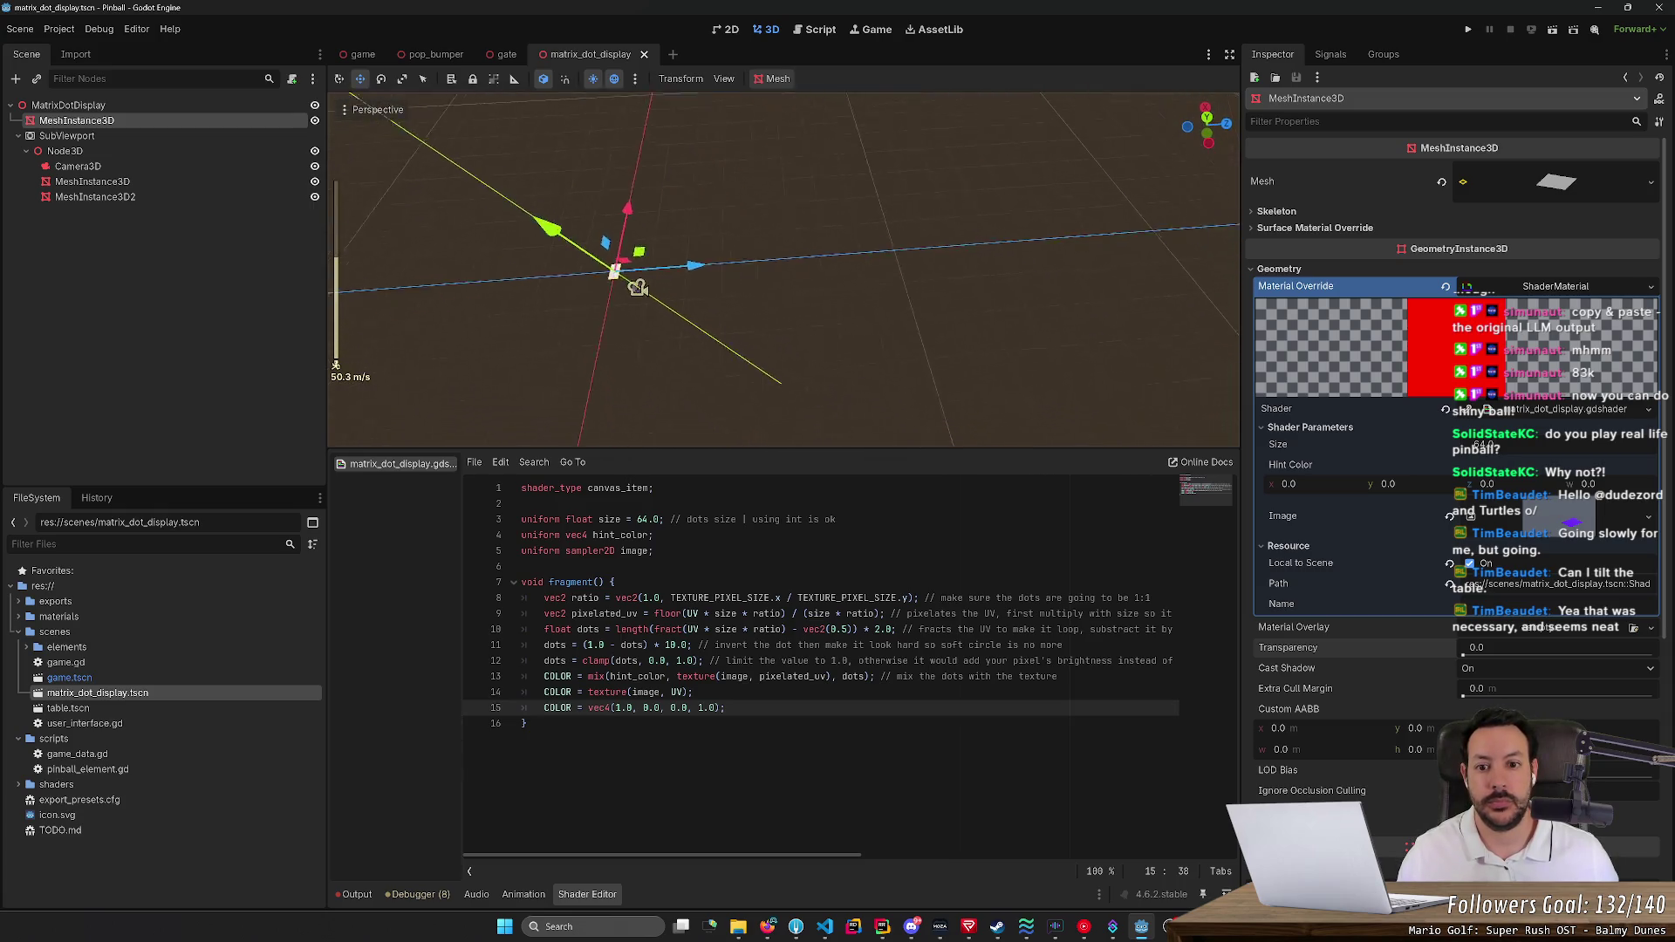
key("w")
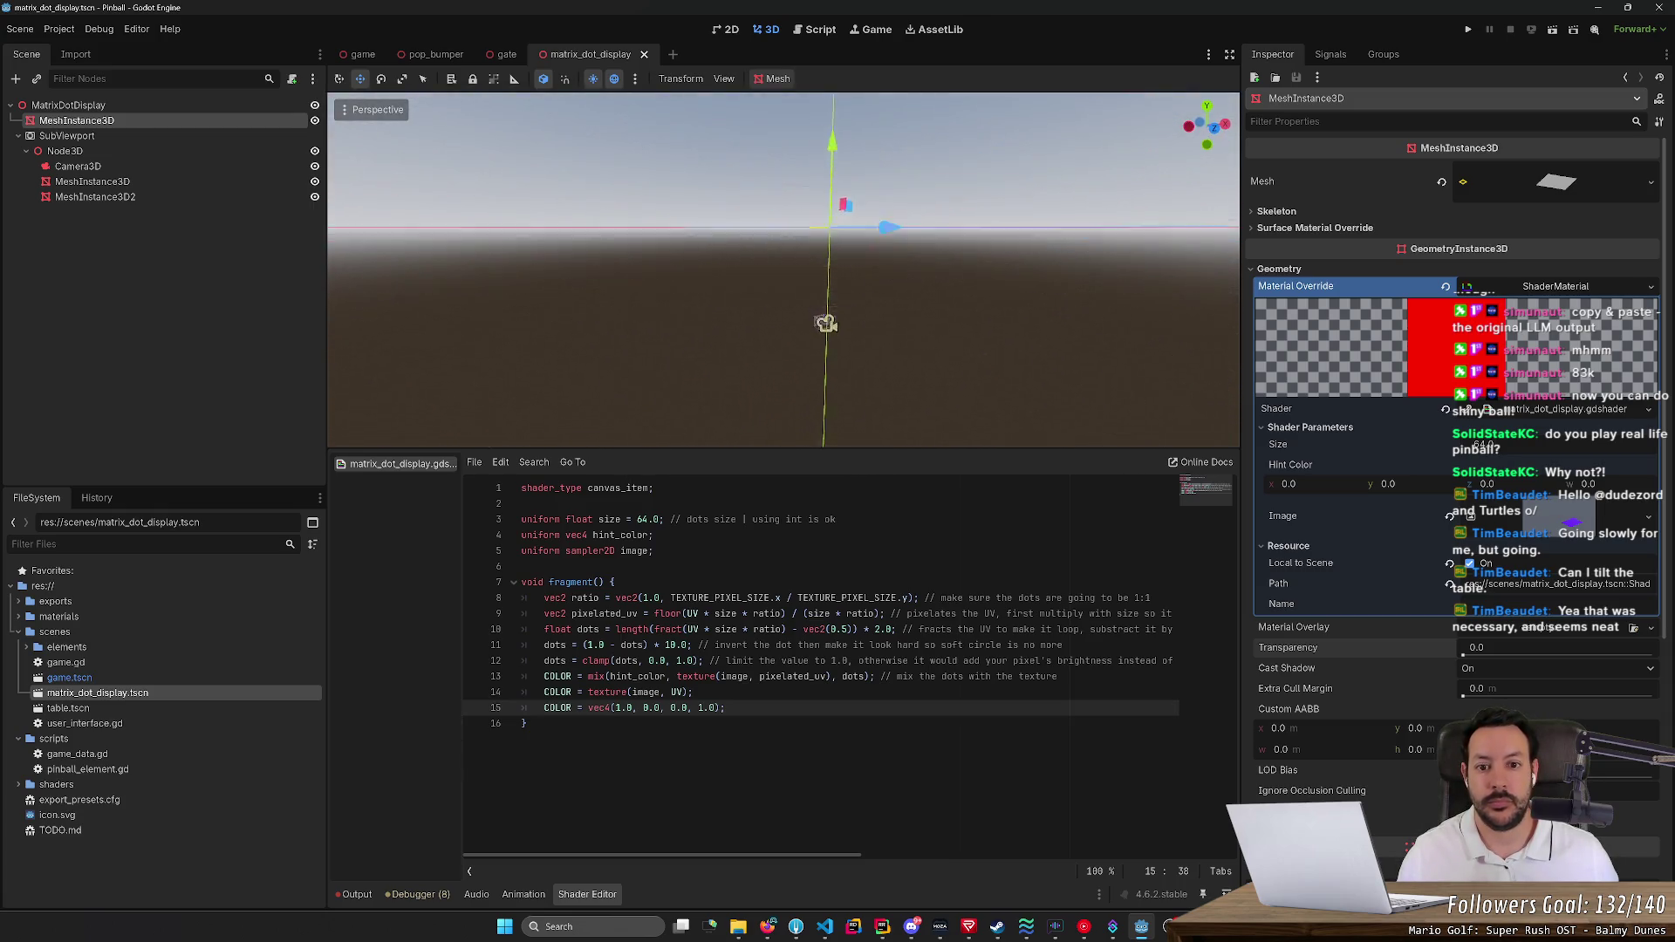
left_click_drag(815, 385, 790, 373)
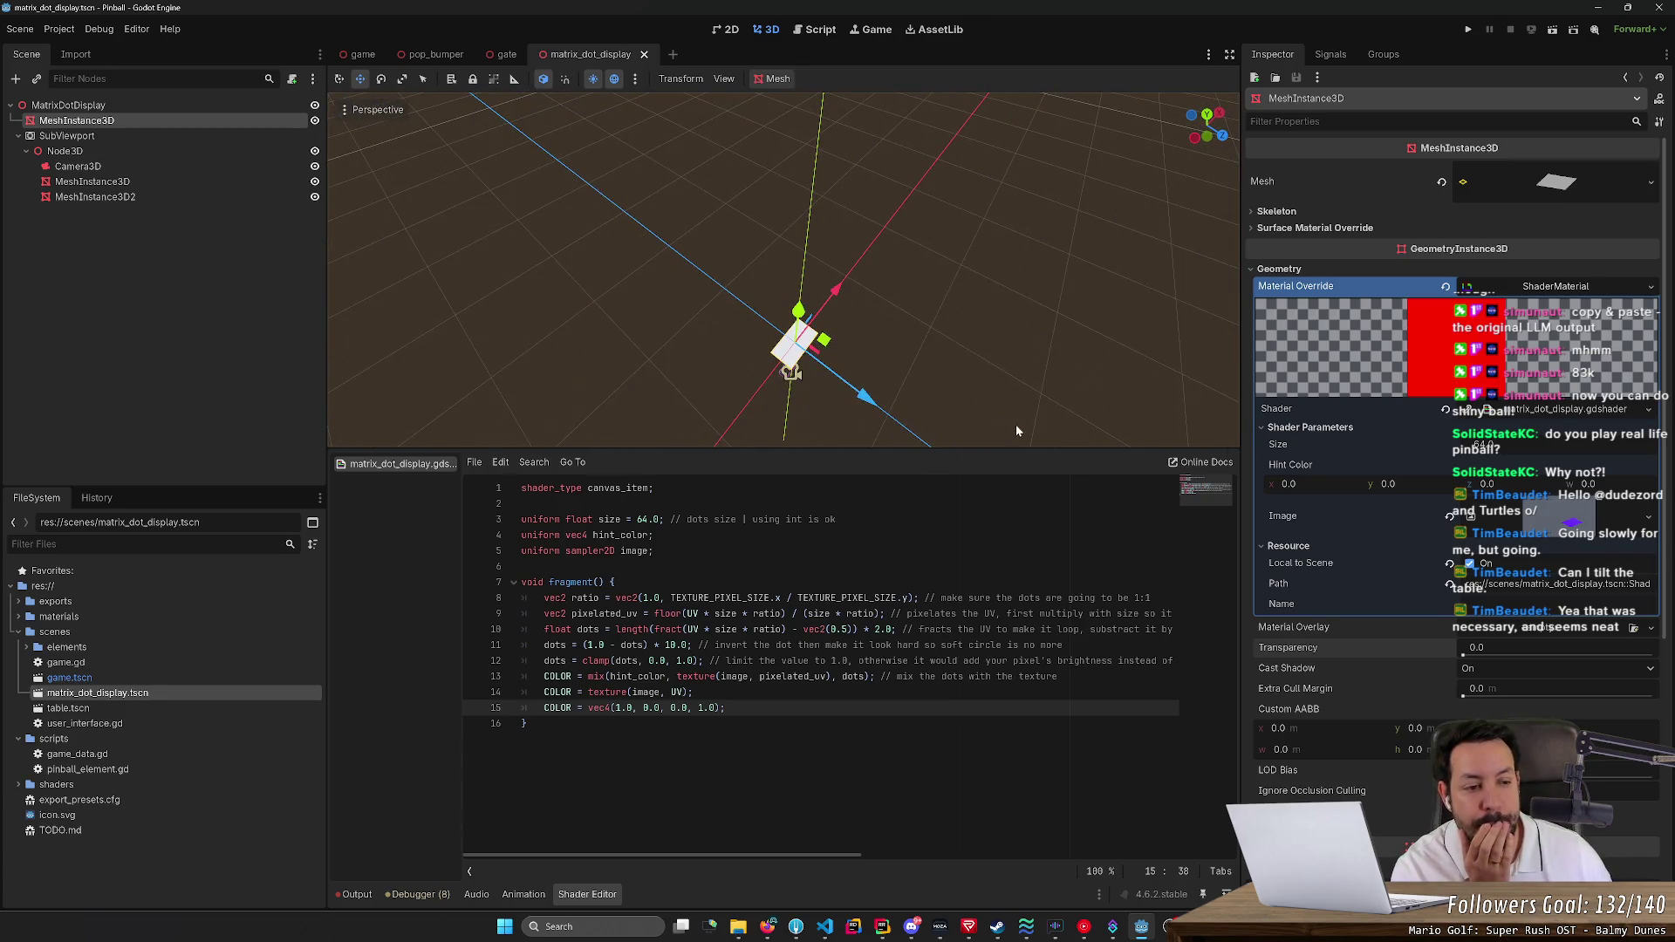
Delete the red COLOR test line and the plain texture line so the shader ends at the mix line
key("shift+Up")
key("BackSpace")
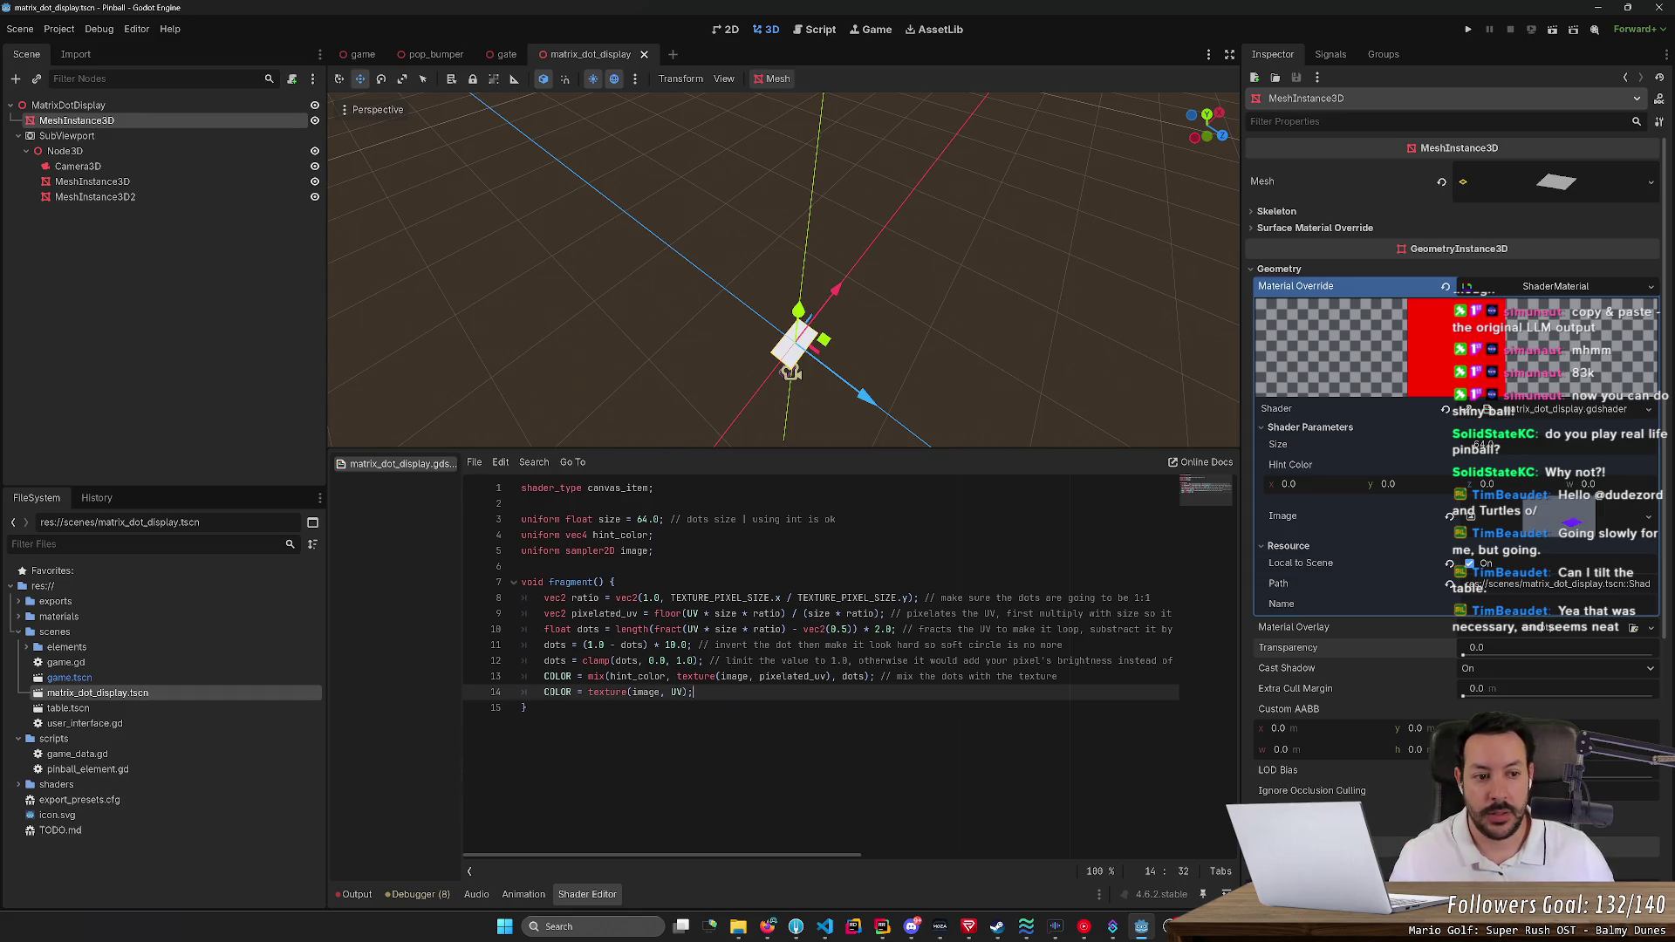
key("ctrl+shift+k")
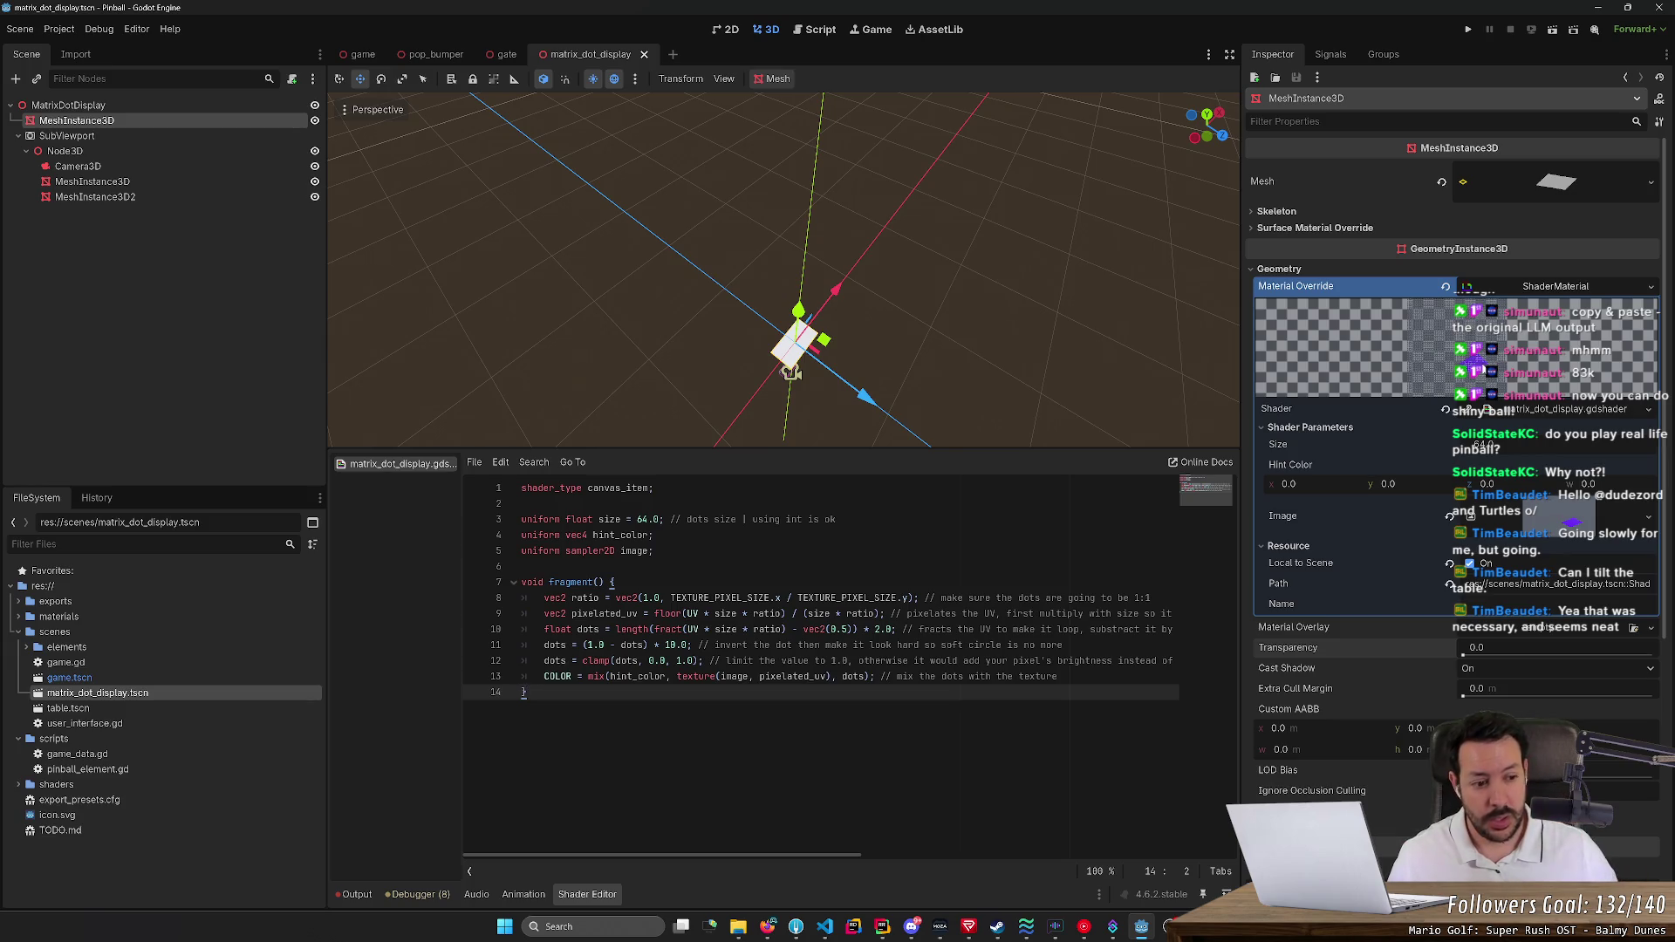
Bring up the 'Using a SubViewport as a texture' docs page at its 'Setting up the scene' section
left_click(767, 927)
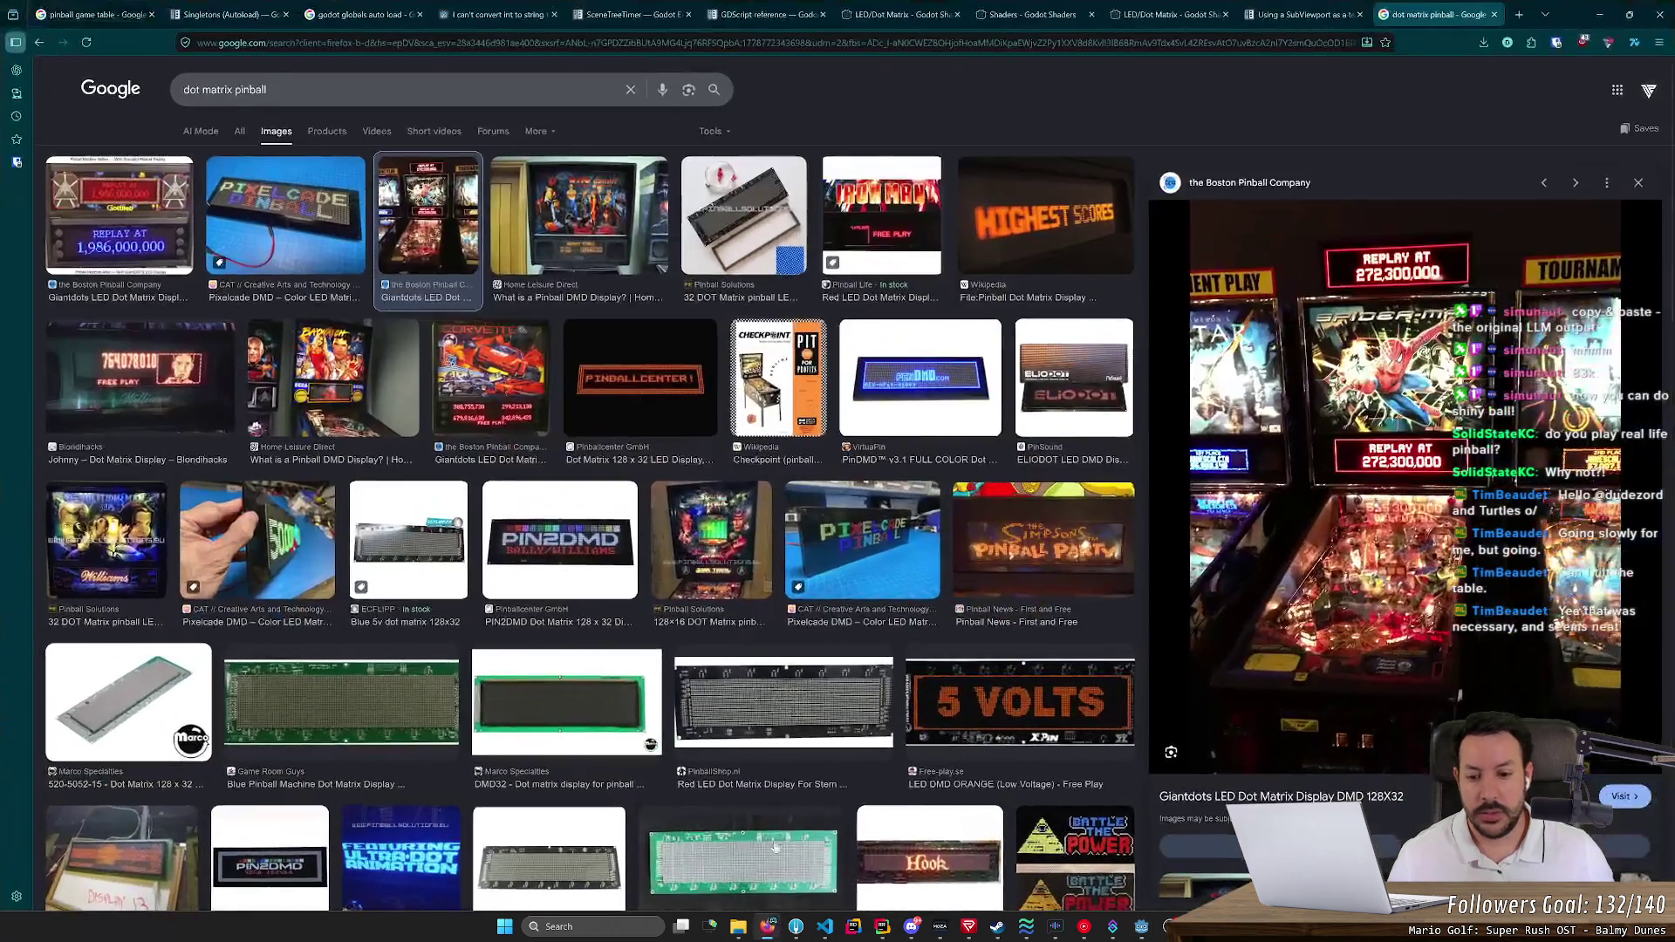
left_click(1289, 14)
type("1920/1080")
scroll(960, 450, "down", 5)
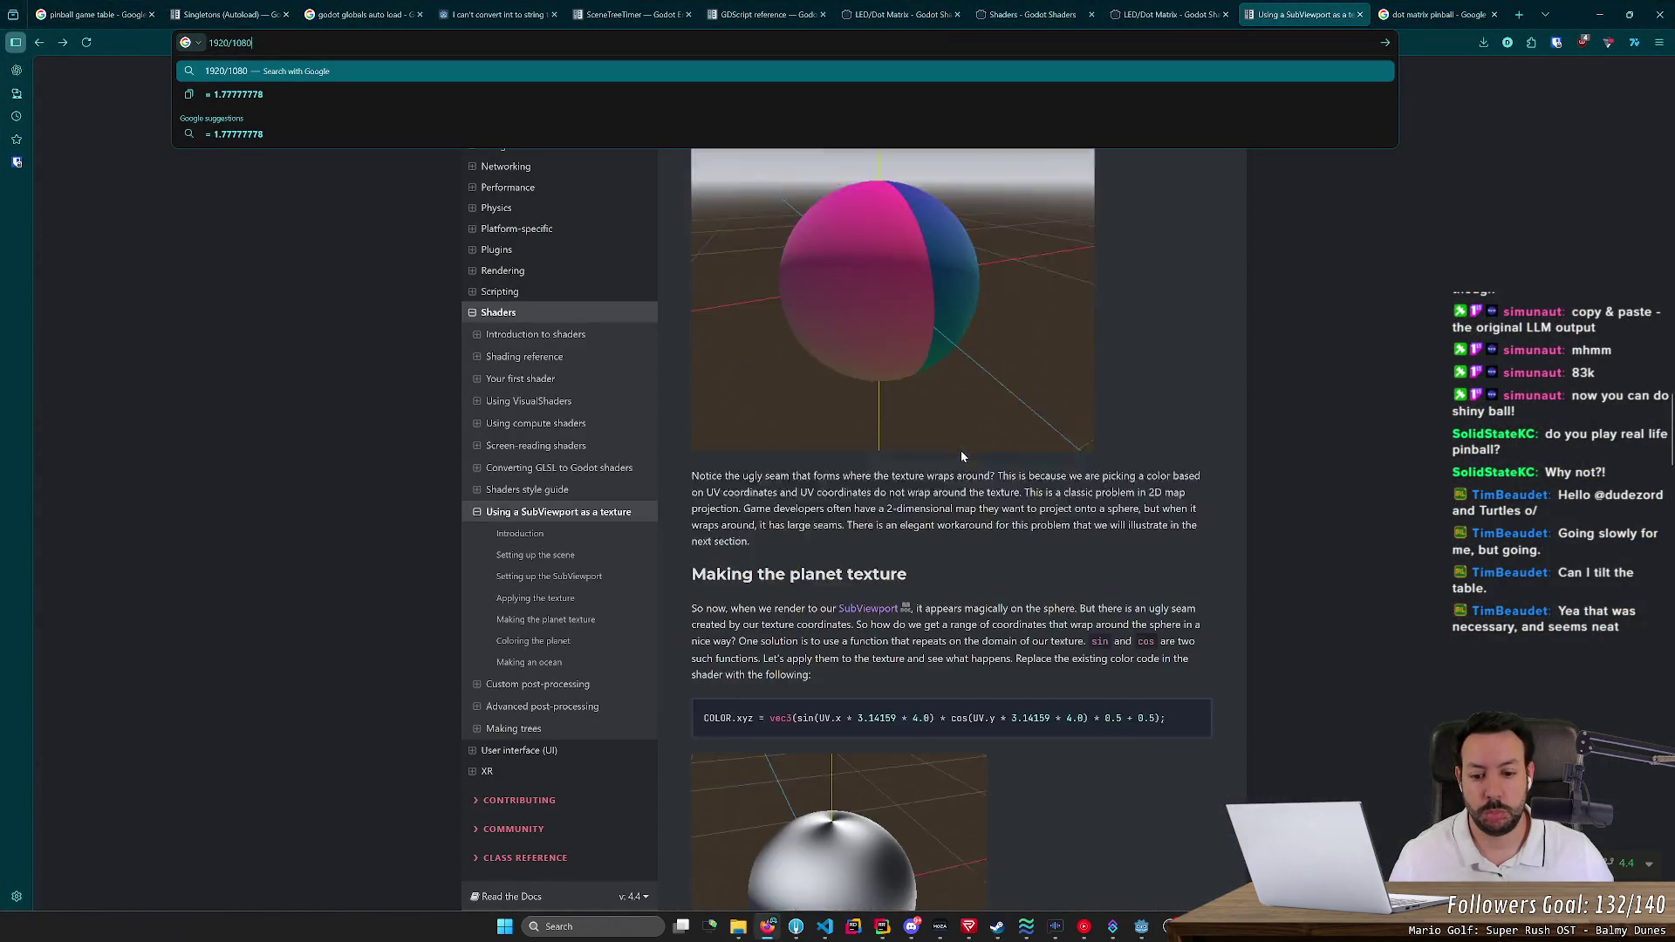
scroll(961, 450, "up", 7)
left_click(1201, 448)
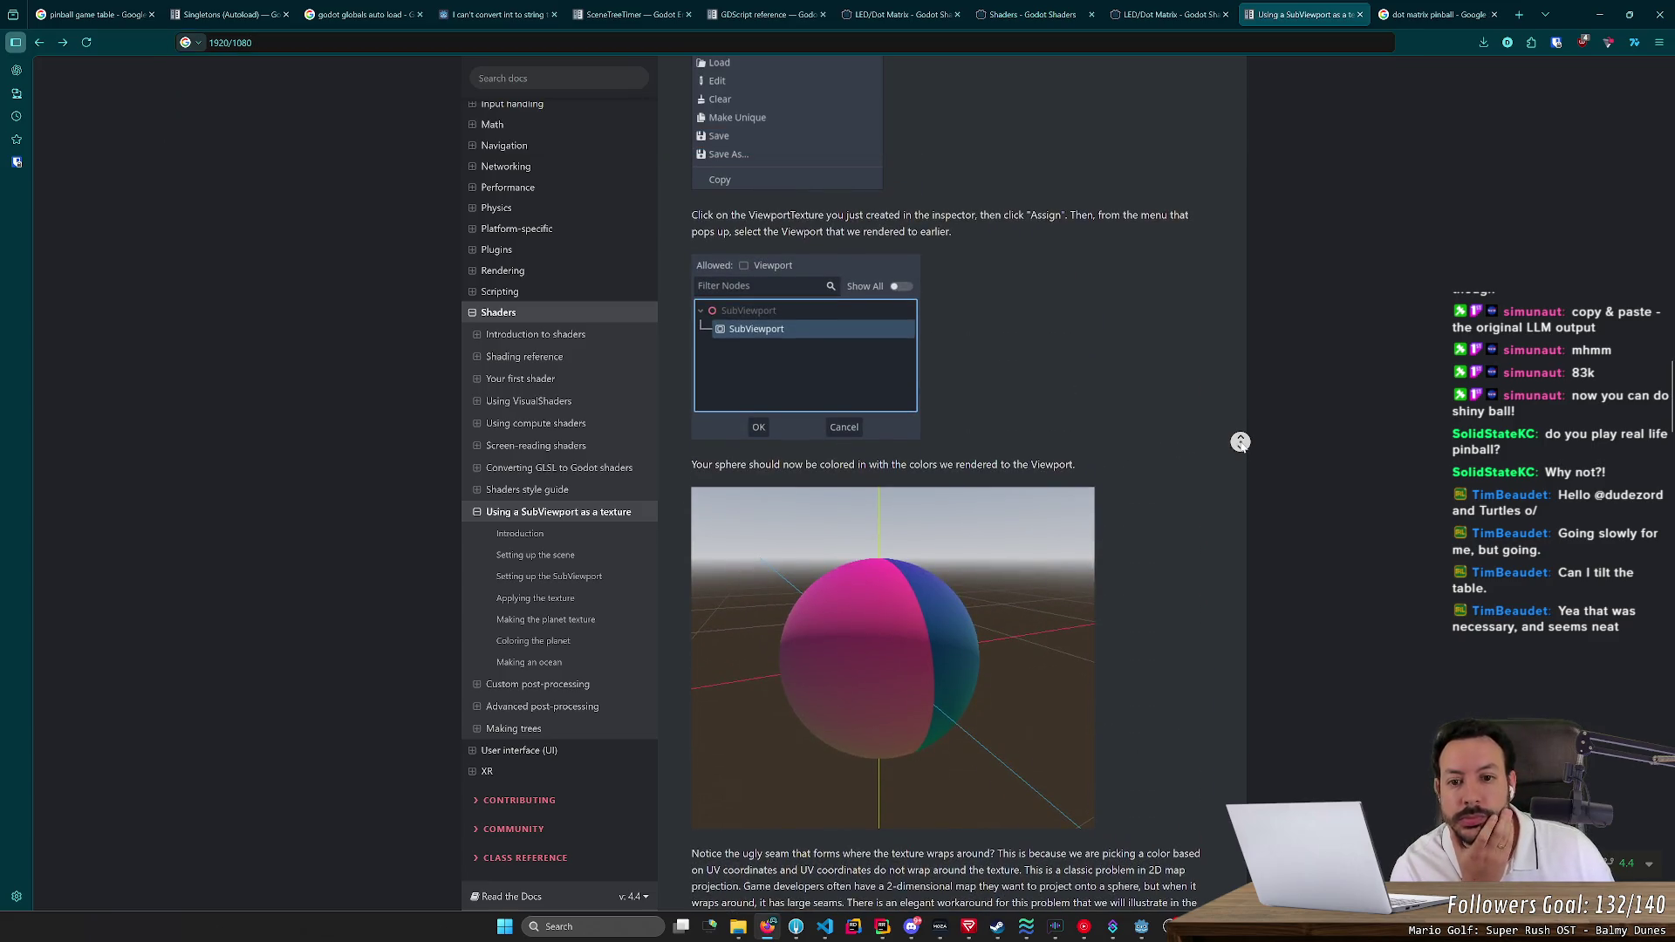
scroll(1200, 350, "up", 10)
scroll(1219, 371, "up", 10)
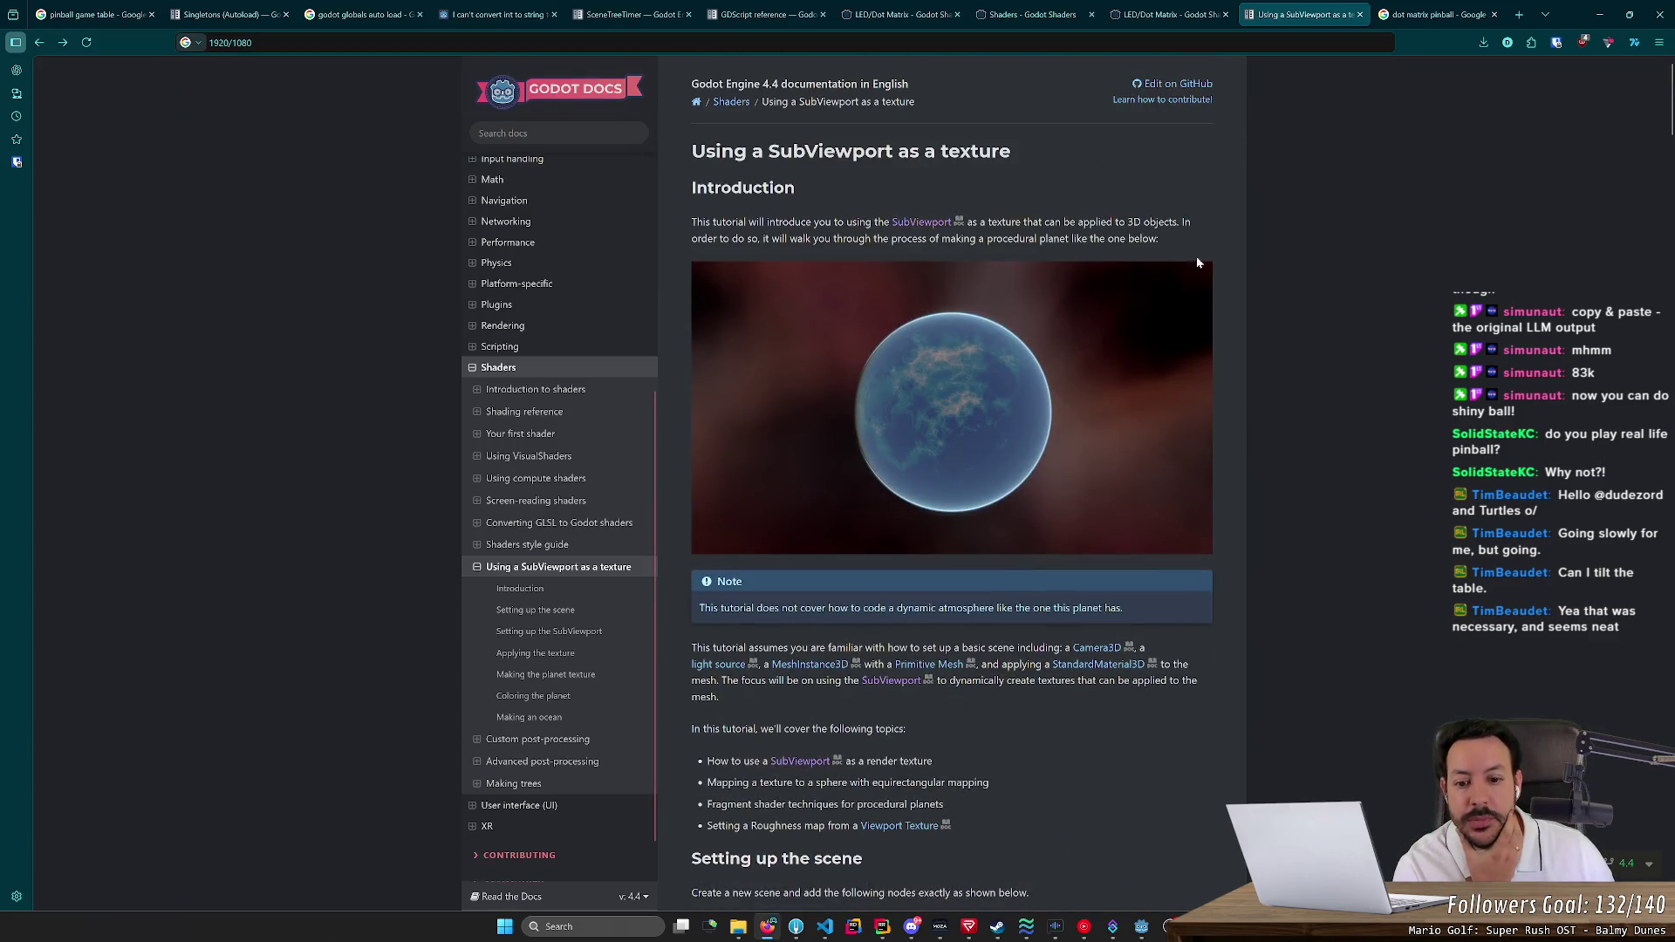
middle_click(1303, 294)
middle_click(1275, 363)
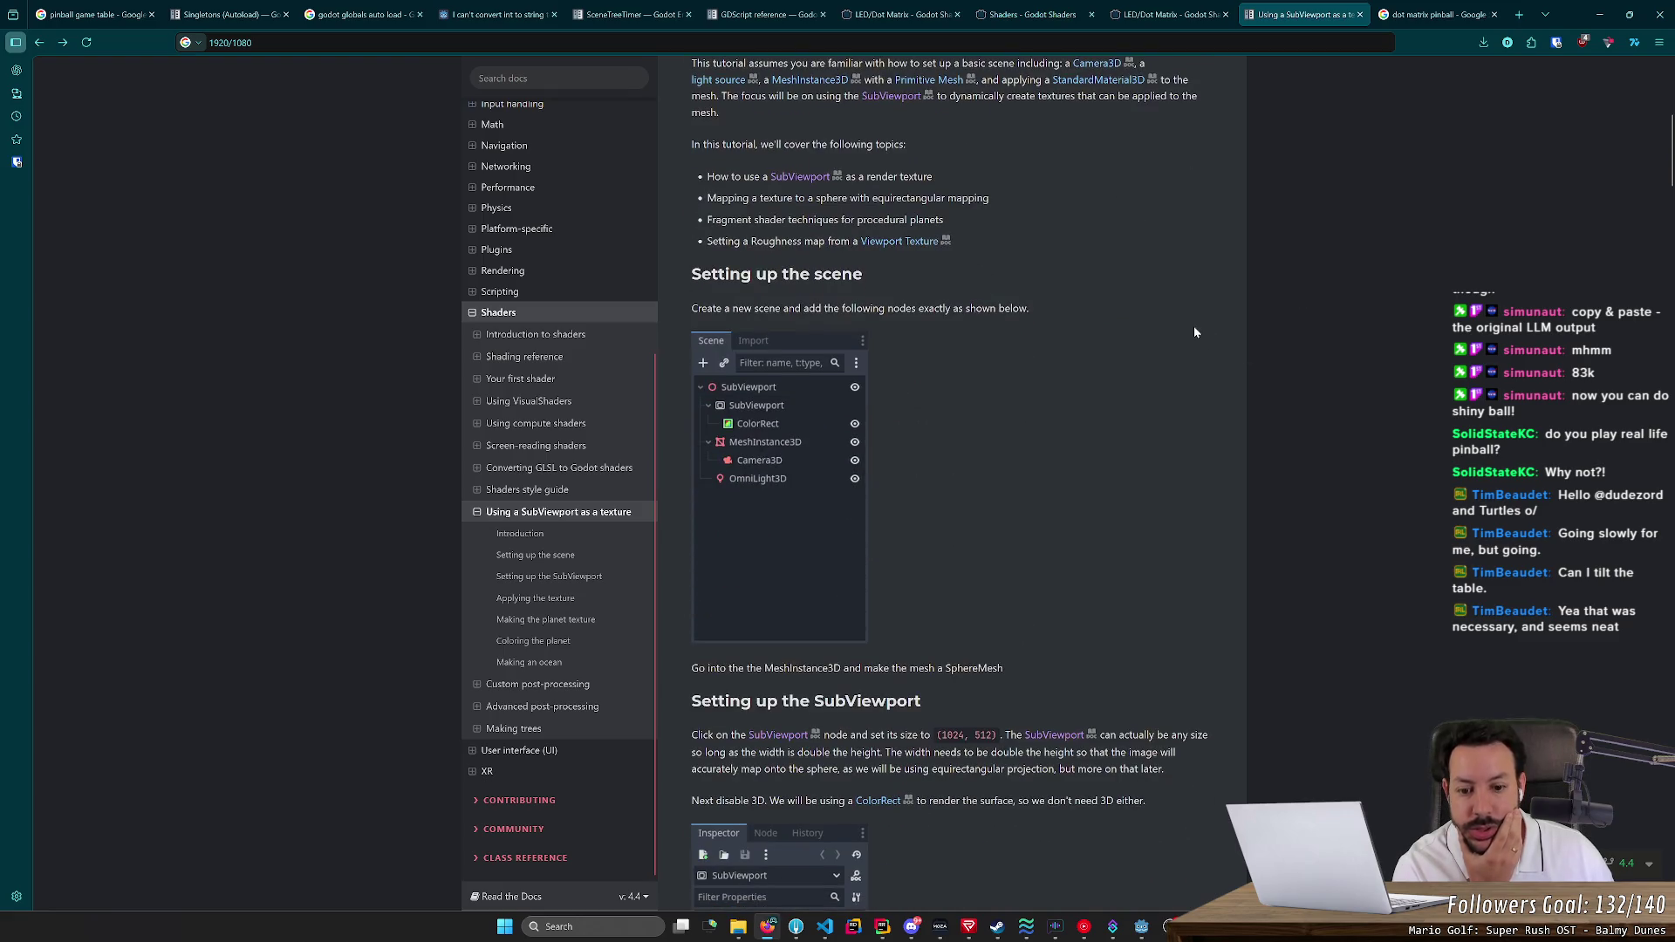